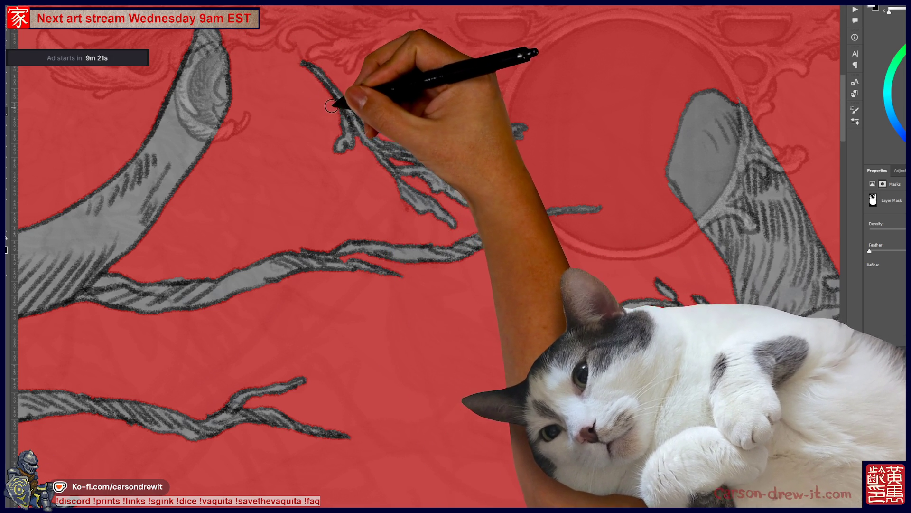
- Paint the red mask off the twig's leaves below the top medallion, then pan toward the right hill
mouse_move(403, 135)
left_mouse_down()
mouse_move(376, 132)
mouse_move(437, 128)
mouse_move(479, 156)
left_mouse_up()
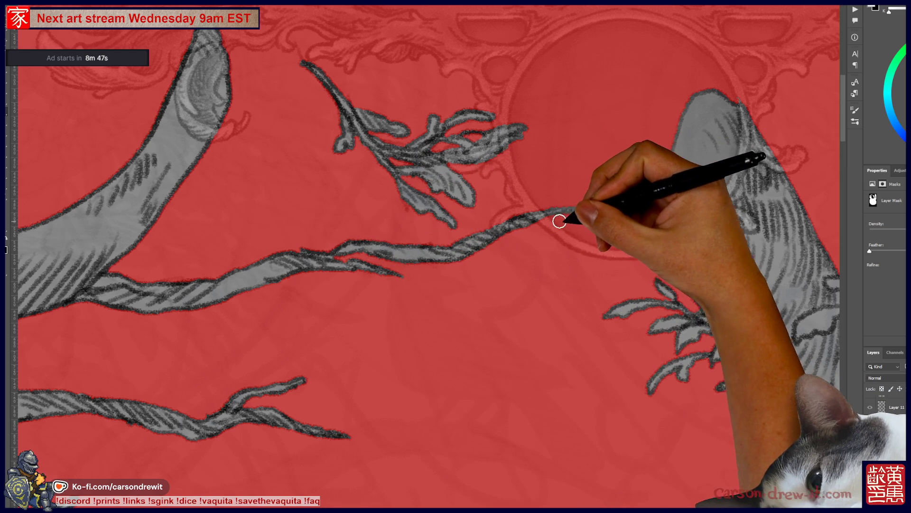
mouse_move(578, 238)
left_mouse_down()
mouse_move(468, 247)
mouse_move(450, 232)
left_mouse_up()
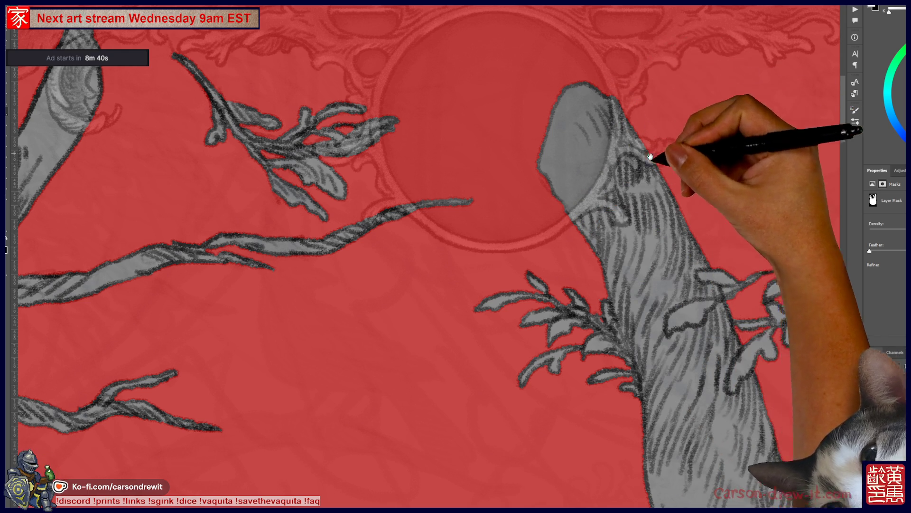
- Pan past the right trunk and lower branches down to the leafy sprigs above the left hill
left_click_drag(655, 142, 576, 41)
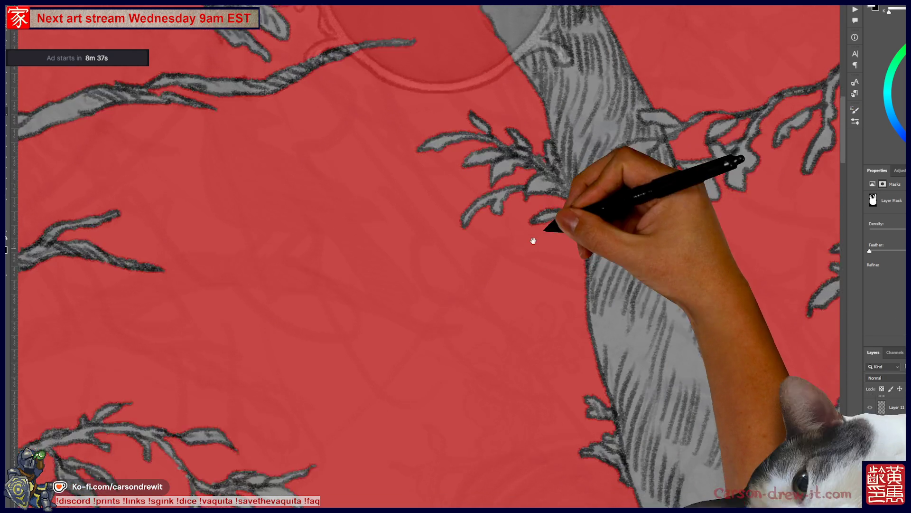
left_click_drag(527, 254, 608, 159)
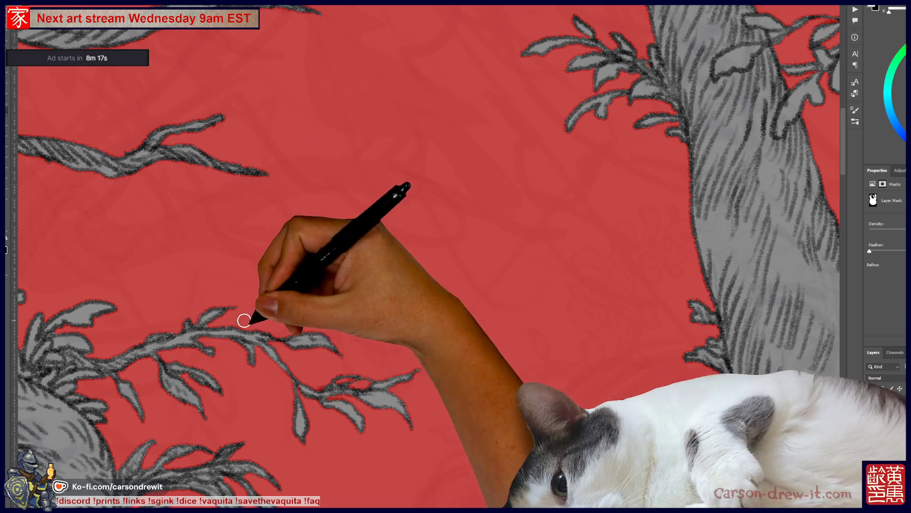
left_click_drag(351, 356, 452, 264)
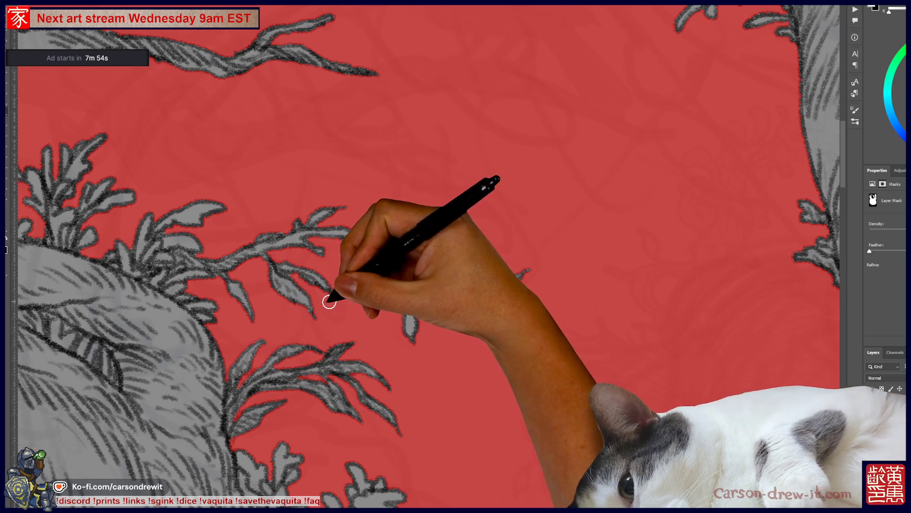
- Pan left and up to the furry ear shape and its surrounding foliage
left_click_drag(281, 359, 443, 319)
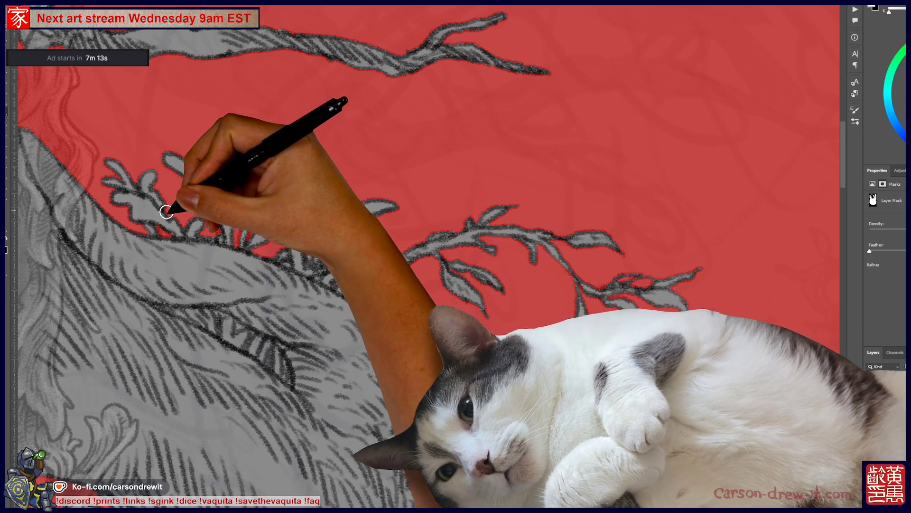
left_click_drag(270, 249, 387, 183)
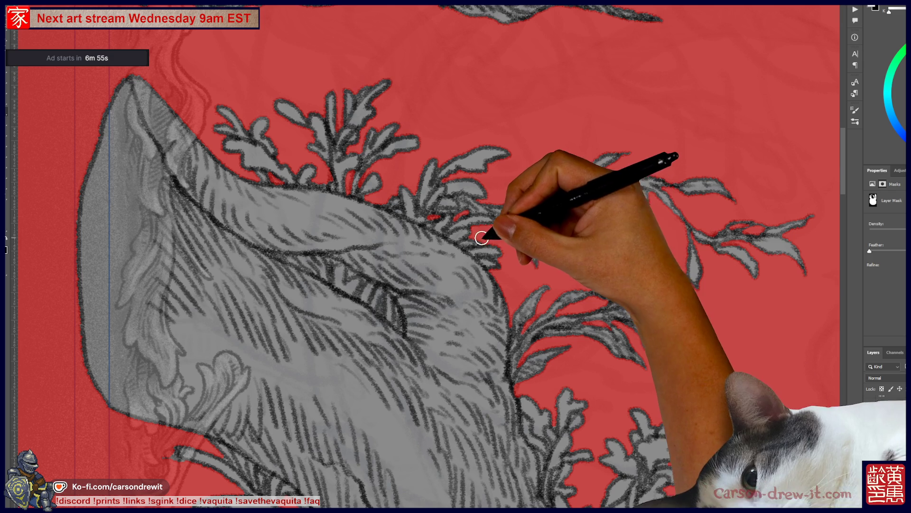
mouse_move(384, 256)
left_mouse_down()
mouse_move(391, 222)
mouse_move(467, 88)
left_mouse_up()
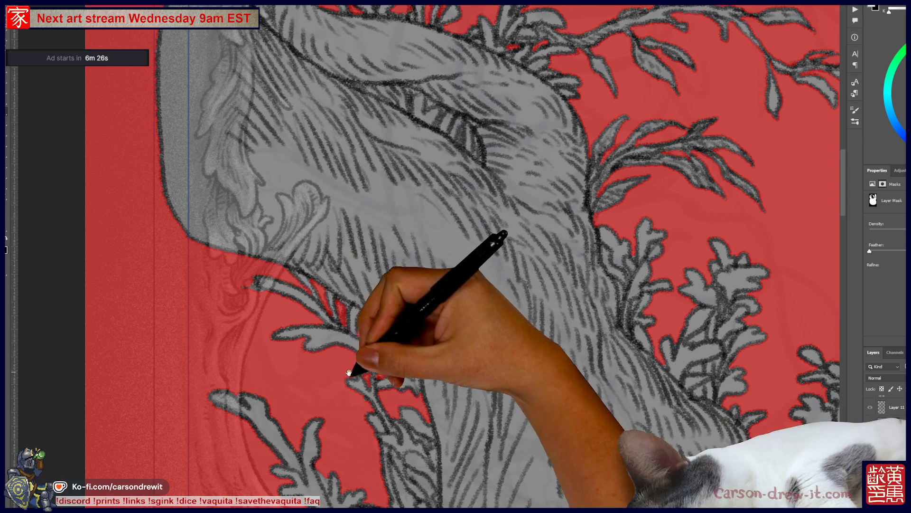
- Clear the red mask from the sprigs below the ear and along the left border
left_click_drag(356, 366, 413, 244)
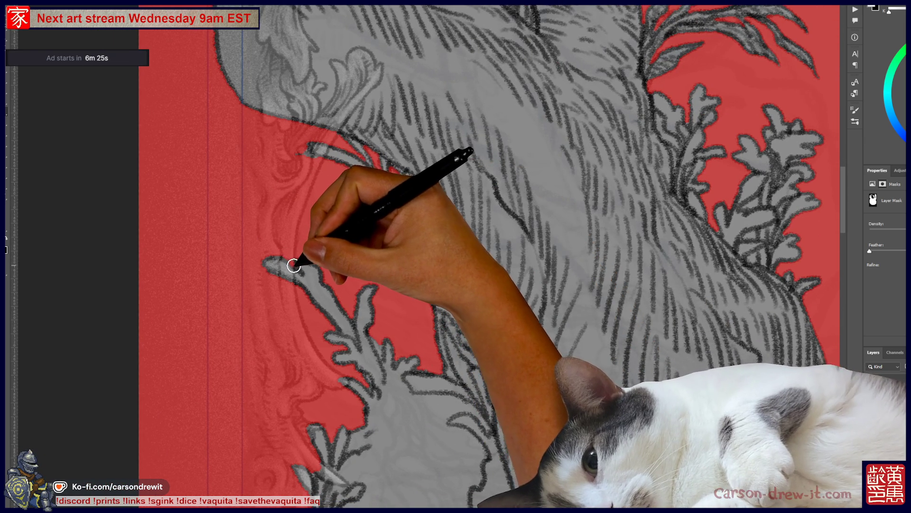
mouse_move(327, 256)
left_mouse_down()
mouse_move(342, 152)
mouse_move(285, 121)
left_mouse_up()
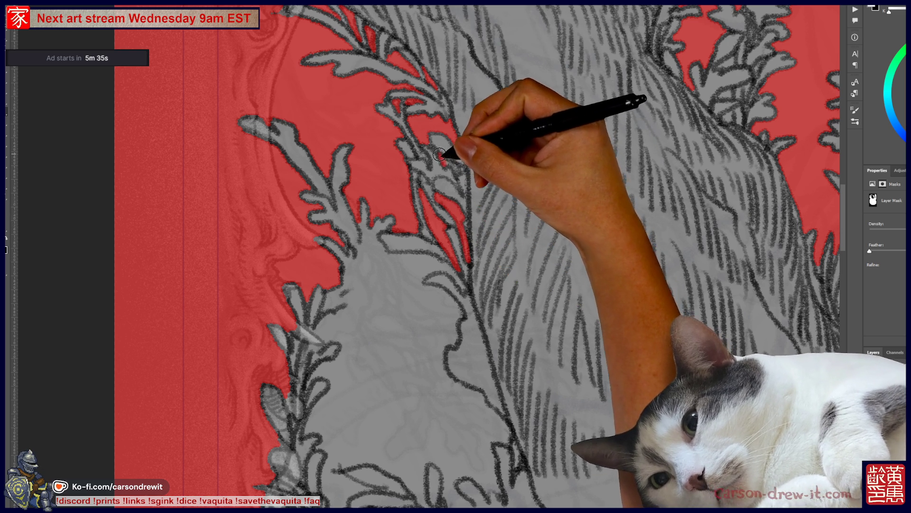
left_click_drag(463, 195, 530, 293)
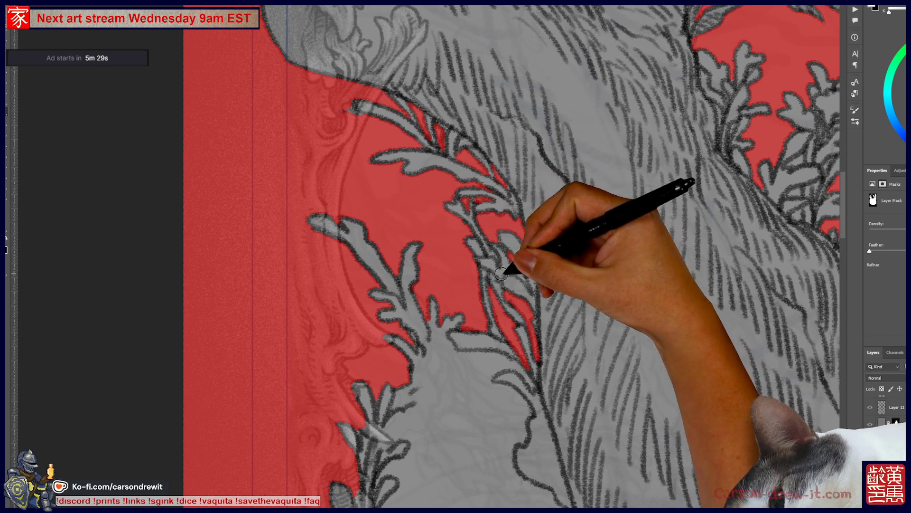
left_click_drag(508, 264, 554, 230)
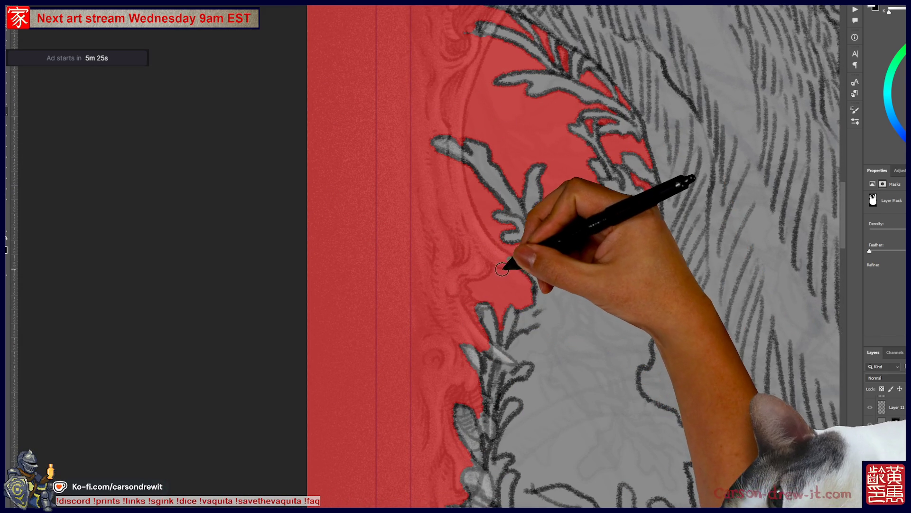
left_click_drag(468, 340, 472, 261)
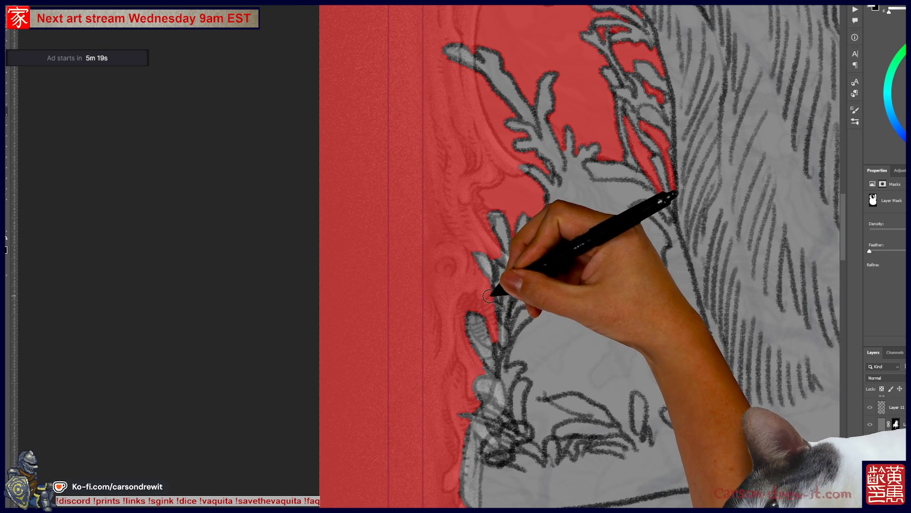
mouse_move(451, 249)
left_mouse_down()
mouse_move(332, 261)
mouse_move(299, 246)
mouse_move(254, 316)
left_mouse_up()
left_click_drag(488, 301, 304, 346)
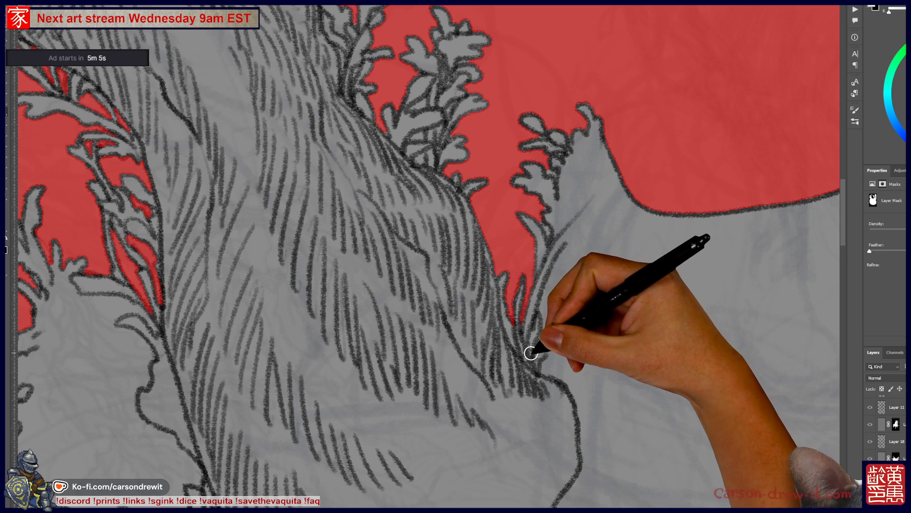
- Touch up the mask along the fur edge and the sprigs beside the hatched trunk
left_click_drag(531, 344, 532, 331)
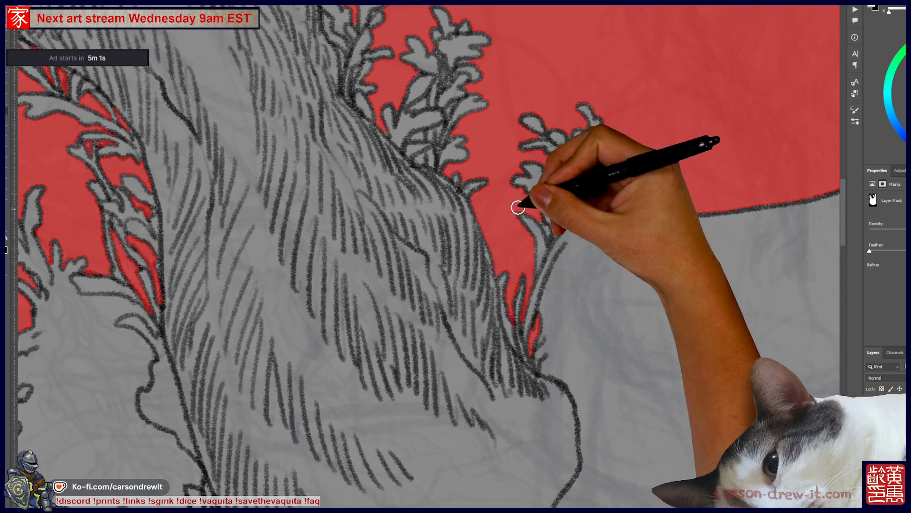
left_click_drag(383, 84, 473, 228)
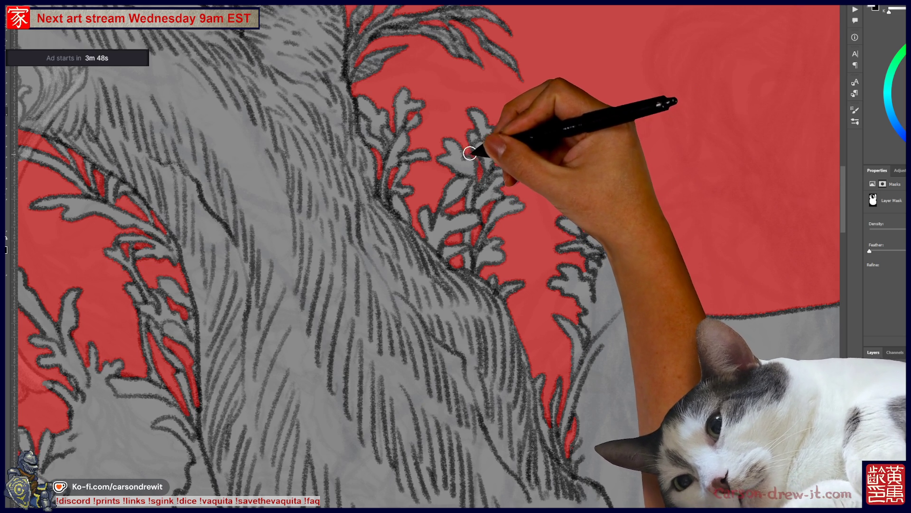
mouse_move(481, 132)
left_mouse_down()
mouse_move(534, 271)
mouse_move(568, 326)
mouse_move(654, 372)
left_mouse_up()
- Brush the mask edges along the upper branches, leafy branch and right tree trunk
mouse_move(466, 203)
left_mouse_down()
mouse_move(480, 214)
mouse_move(488, 204)
mouse_move(532, 351)
mouse_move(380, 433)
mouse_move(482, 269)
mouse_move(474, 319)
mouse_move(403, 295)
left_mouse_up()
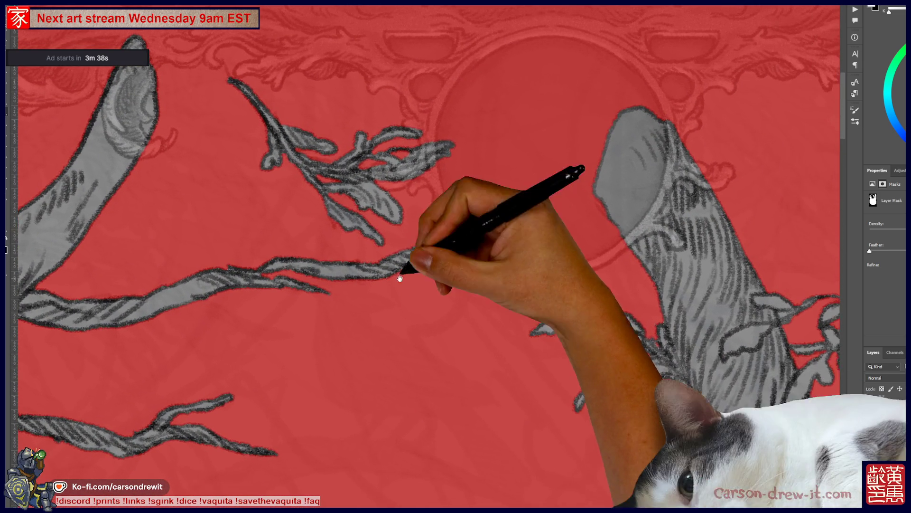
mouse_move(429, 126)
left_mouse_down()
mouse_move(358, 151)
mouse_move(266, 129)
mouse_move(377, 326)
mouse_move(407, 218)
mouse_move(467, 110)
left_mouse_up()
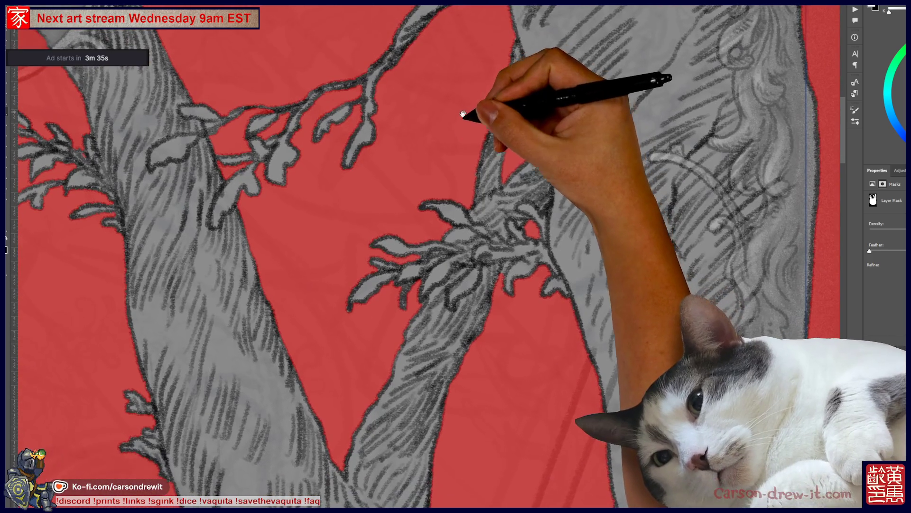
left_click_drag(533, 373, 536, 331)
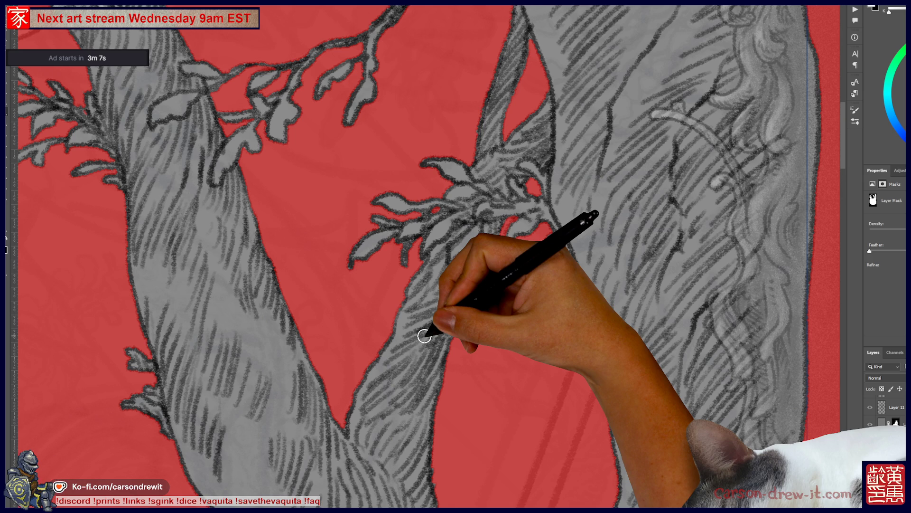
mouse_move(424, 335)
left_mouse_down()
mouse_move(348, 309)
mouse_move(459, 270)
left_mouse_up()
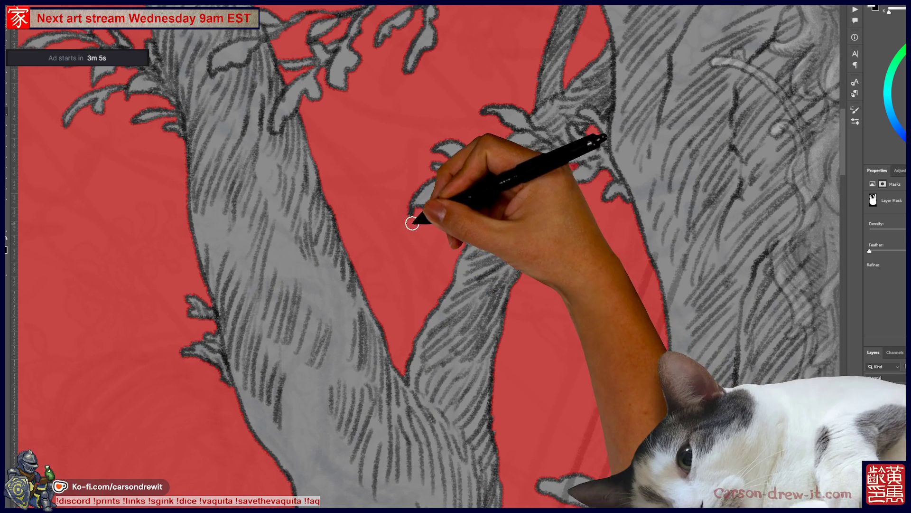
mouse_move(484, 210)
left_mouse_down()
mouse_move(411, 302)
mouse_move(394, 346)
mouse_move(433, 395)
mouse_move(425, 423)
mouse_move(408, 119)
mouse_move(551, 173)
left_mouse_up()
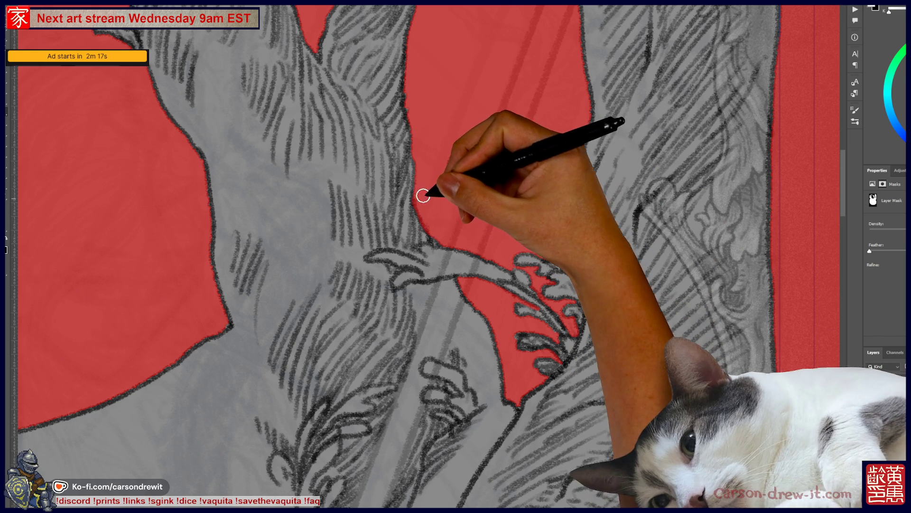
- Refine the mask around the trunk fork, upper ornament, grass tuft and right border, then view the whole card
left_click_drag(458, 167, 522, 297)
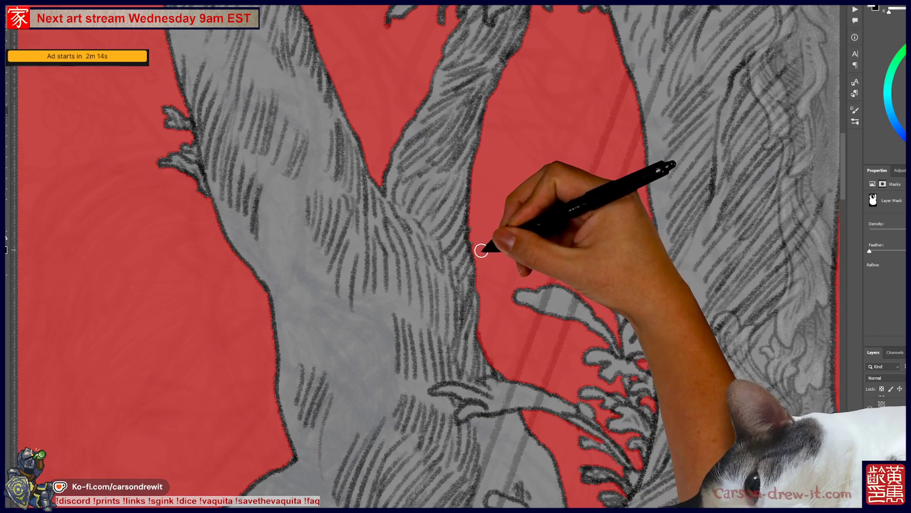
mouse_move(478, 208)
left_mouse_down()
mouse_move(502, 254)
mouse_move(498, 350)
left_mouse_up()
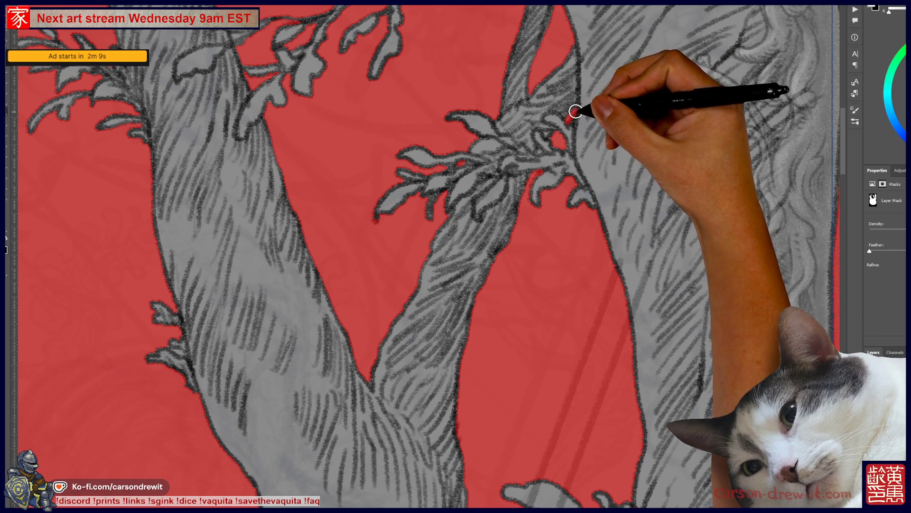
mouse_move(605, 106)
left_mouse_down()
mouse_move(502, 301)
mouse_move(529, 397)
mouse_move(522, 204)
mouse_move(535, 142)
left_mouse_up()
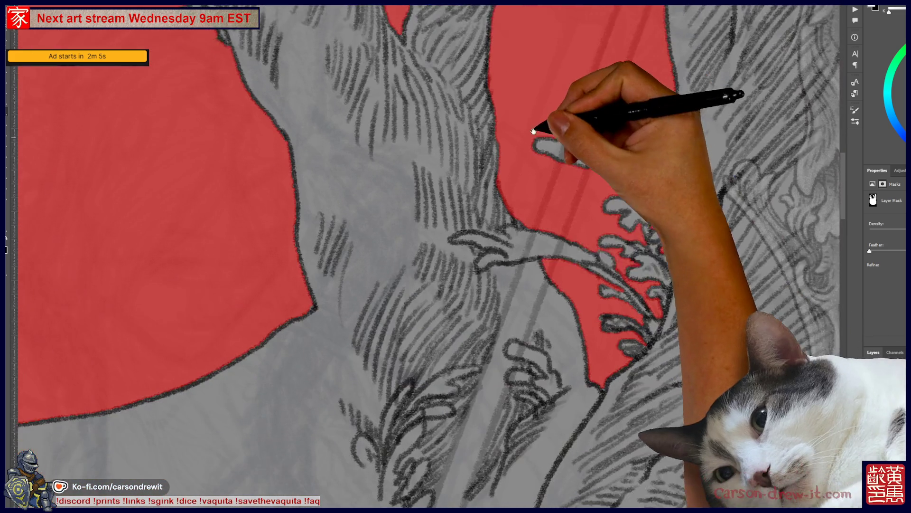
mouse_move(539, 301)
left_mouse_down()
mouse_move(539, 193)
mouse_move(503, 118)
left_mouse_up()
left_click_drag(665, 333, 666, 212)
mouse_move(434, 265)
left_mouse_down()
mouse_move(372, 261)
mouse_move(478, 279)
mouse_move(387, 306)
mouse_move(218, 317)
mouse_move(517, 218)
mouse_move(499, 383)
mouse_move(309, 244)
mouse_move(383, 203)
mouse_move(516, 341)
mouse_move(494, 453)
left_mouse_up()
mouse_move(488, 420)
left_mouse_down()
mouse_move(508, 421)
mouse_move(525, 265)
mouse_move(829, 441)
left_mouse_up()
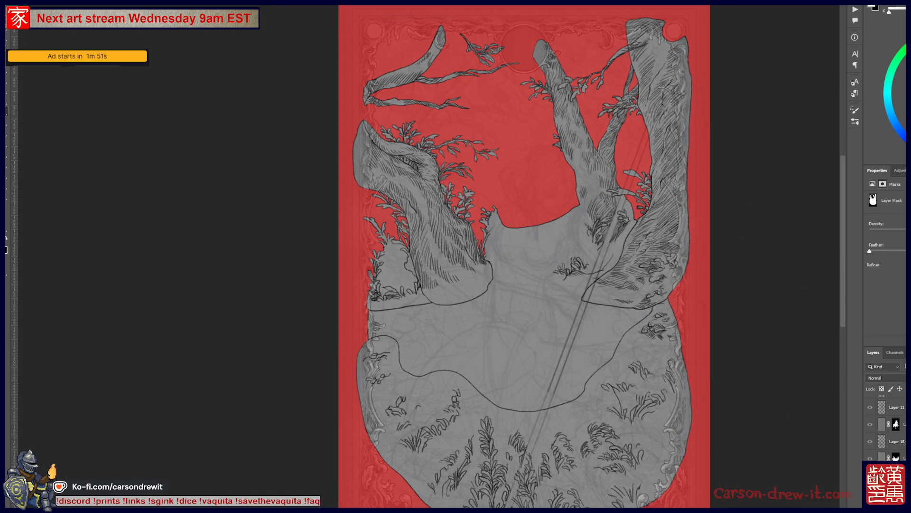
- Exit Quick Mask, fill the selection with flat gray, select Layer 13 and reveal the inked illustration
key("q")
key("alt+BackSpace")
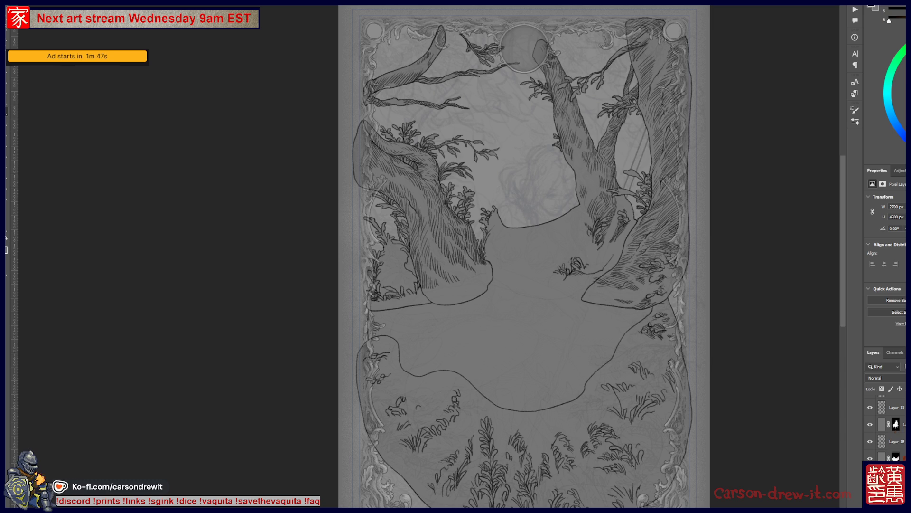
key("alt+bracketleft")
key("alt+bracketright")
key("alt+bracketright")
key("alt+bracketright")
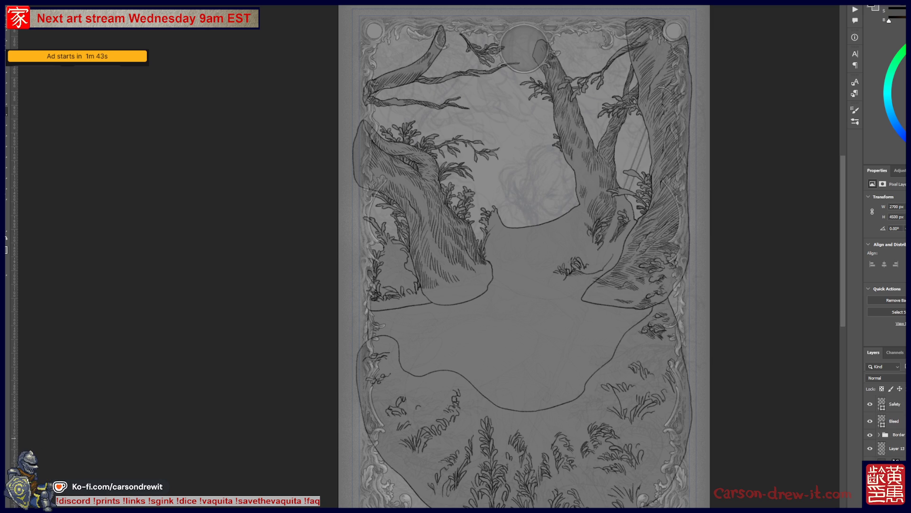
key("alt+bracketright")
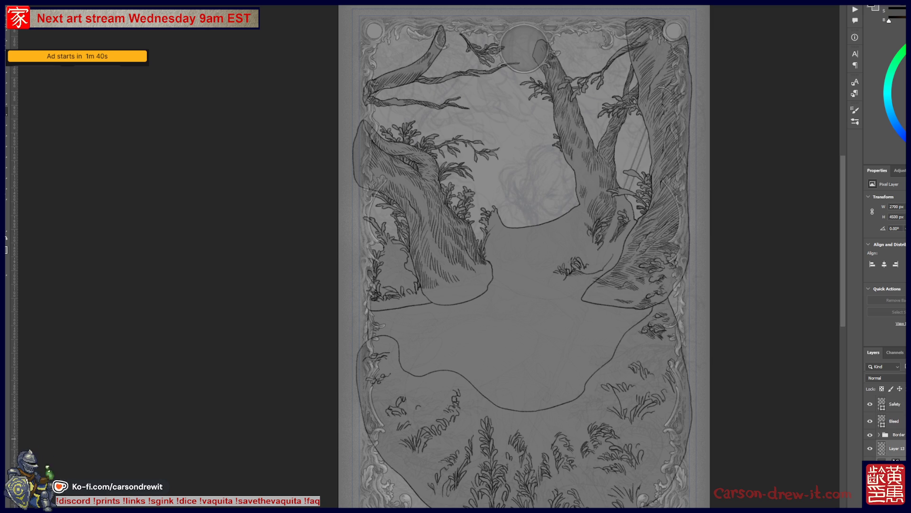
key("ctrl+comma")
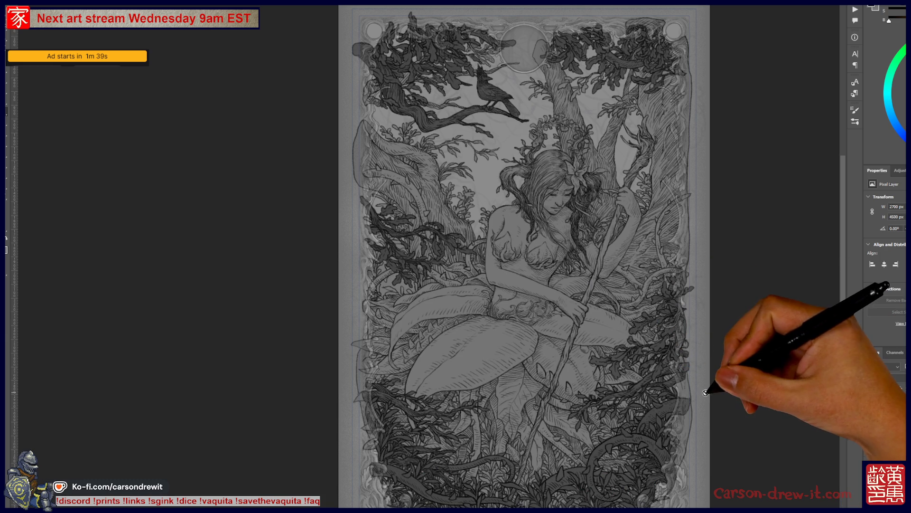
- Zoom in on the seated woman and back out, then bring up Hue/Saturation with Ctrl+U
key("ctrl+plus")
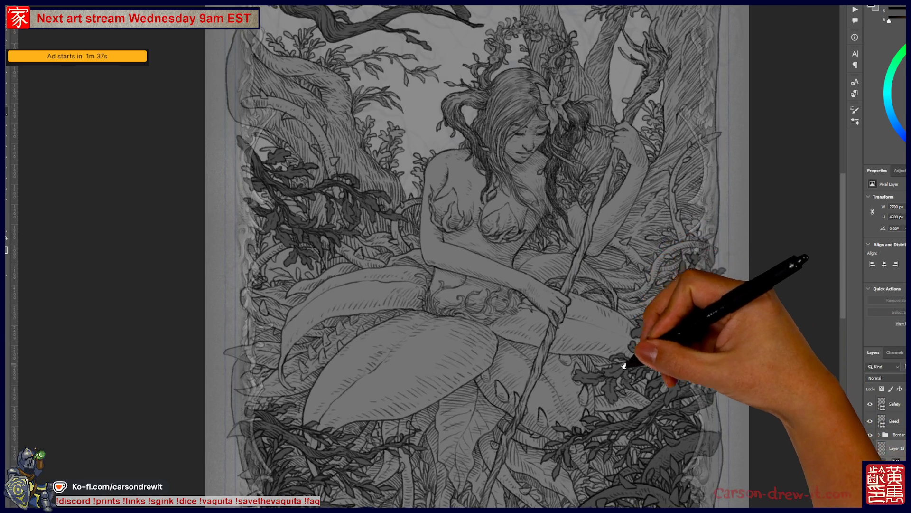
key("ctrl+minus")
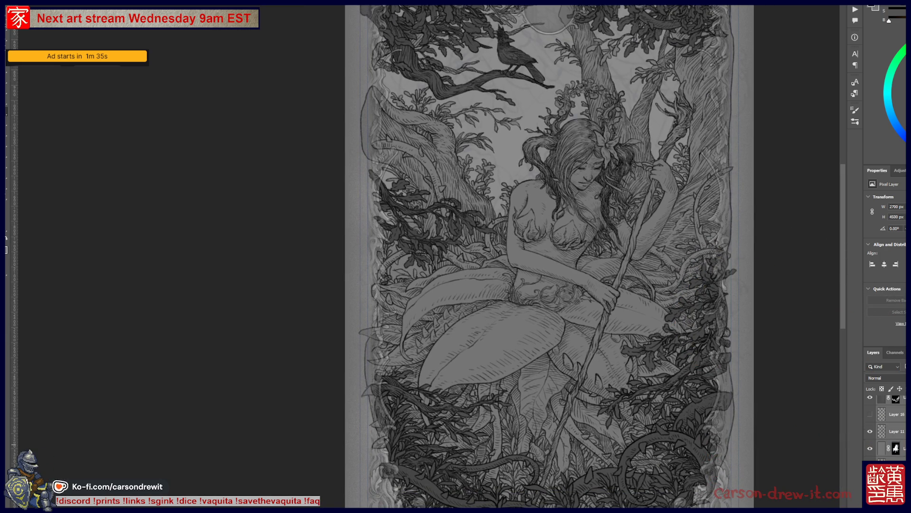
left_click_drag(492, 349, 469, 377)
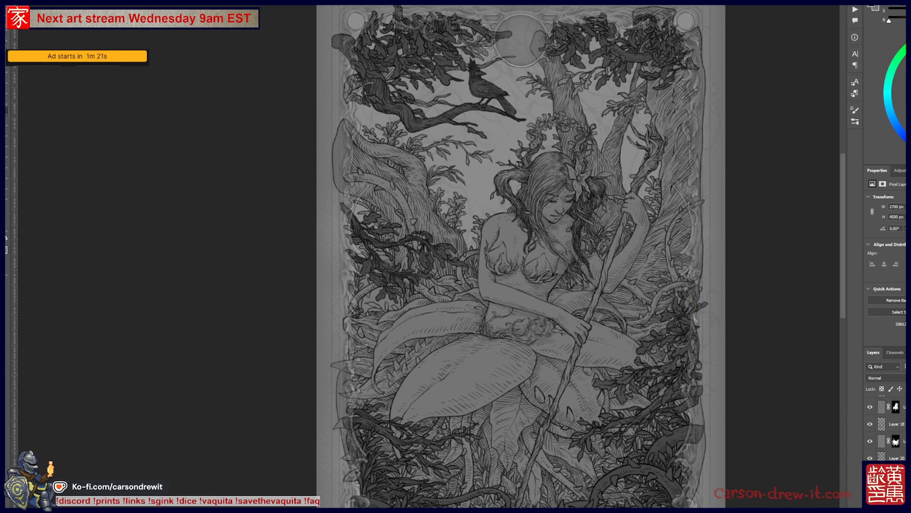
key("ctrl+u")
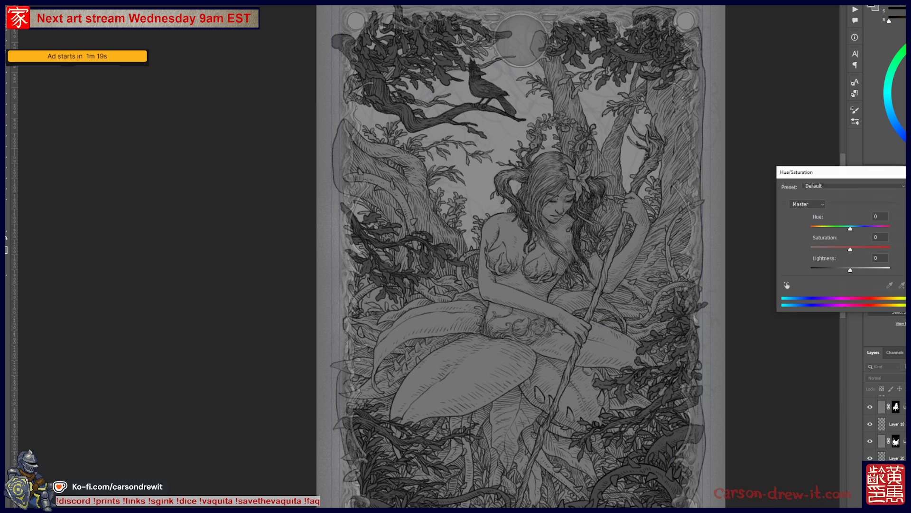
- Lower the gray layer's Lightness to -38 in Hue/Saturation and apply it
left_click_drag(837, 268, 833, 269)
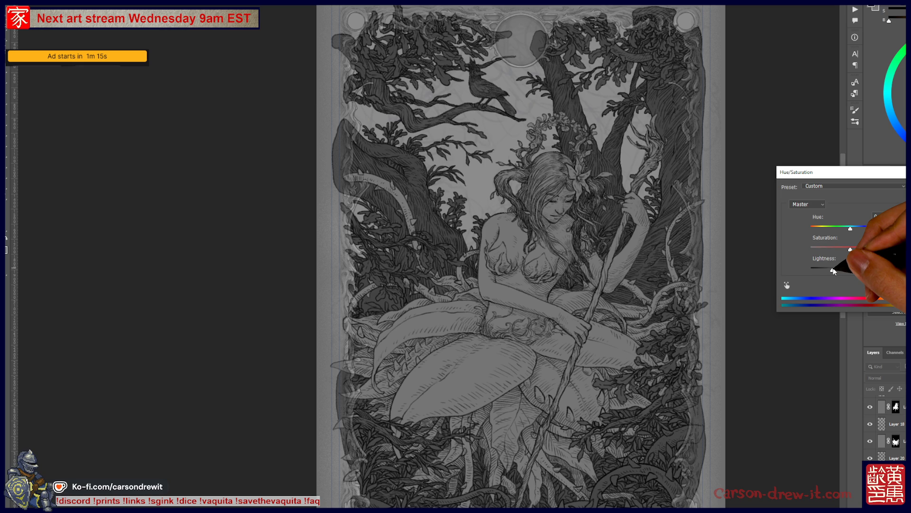
left_click_drag(834, 270, 836, 270)
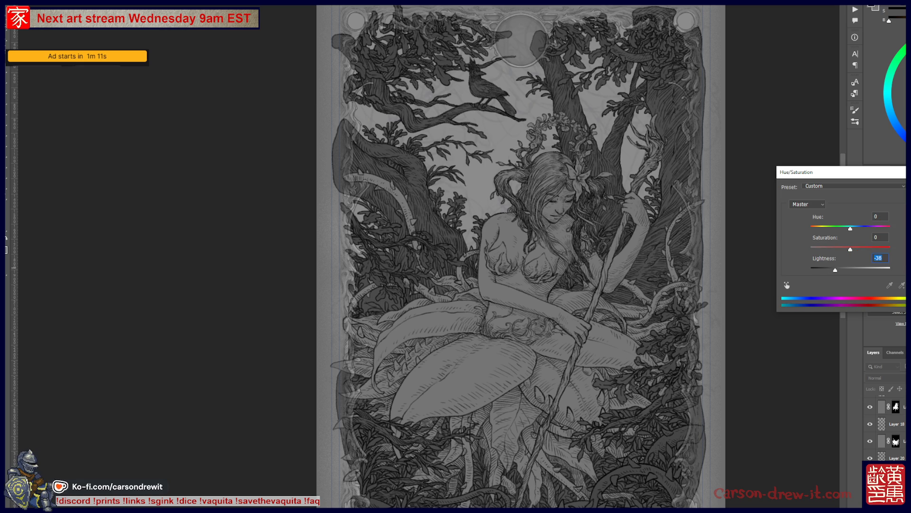
key("Return")
scroll(521, 257, "down", 1)
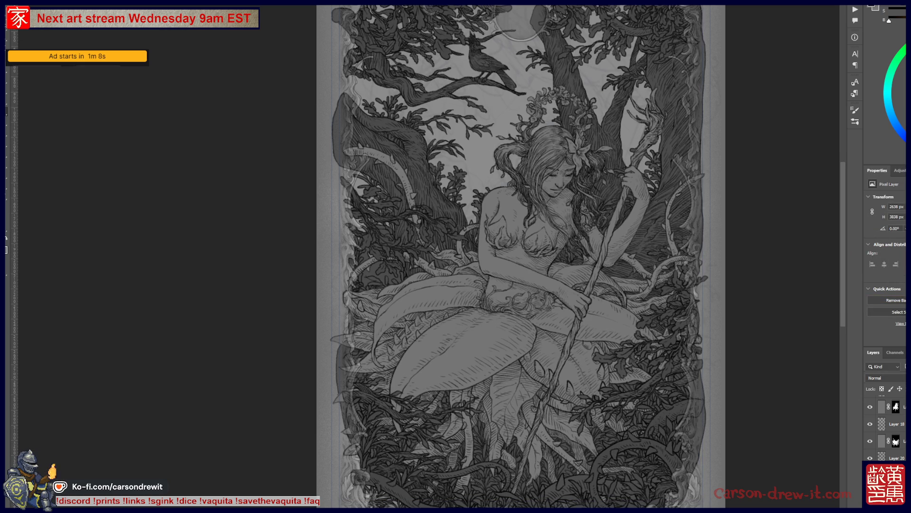
- Apply Hue/Saturation again with Lightness -80, turning the background trees nearly black
key("ctrl+u")
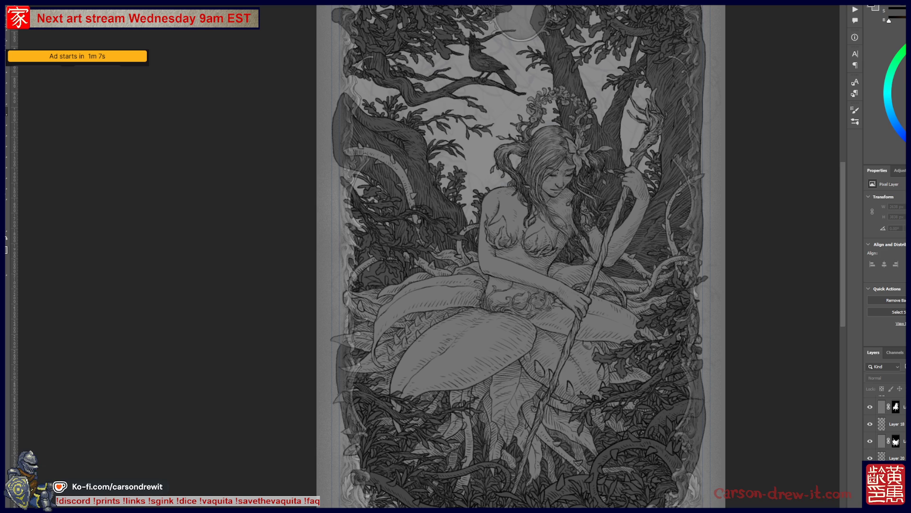
left_click_drag(850, 270, 818, 270)
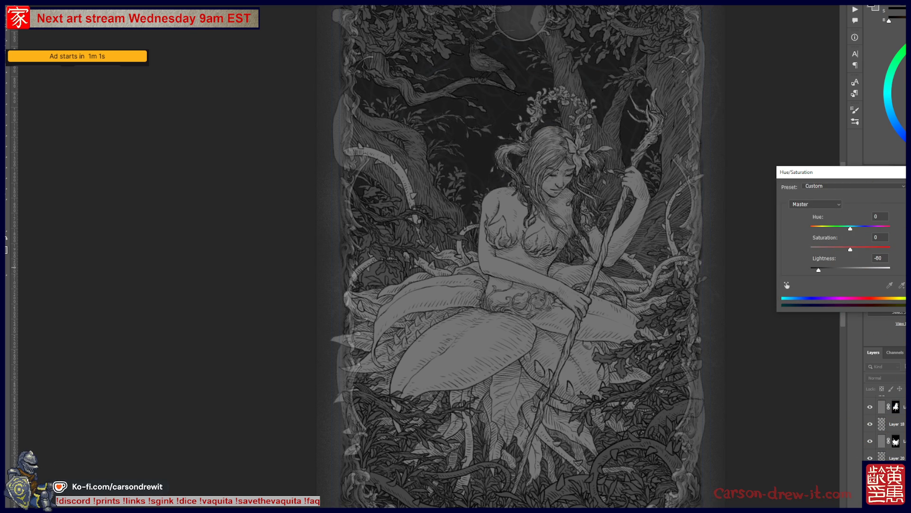
key("Return")
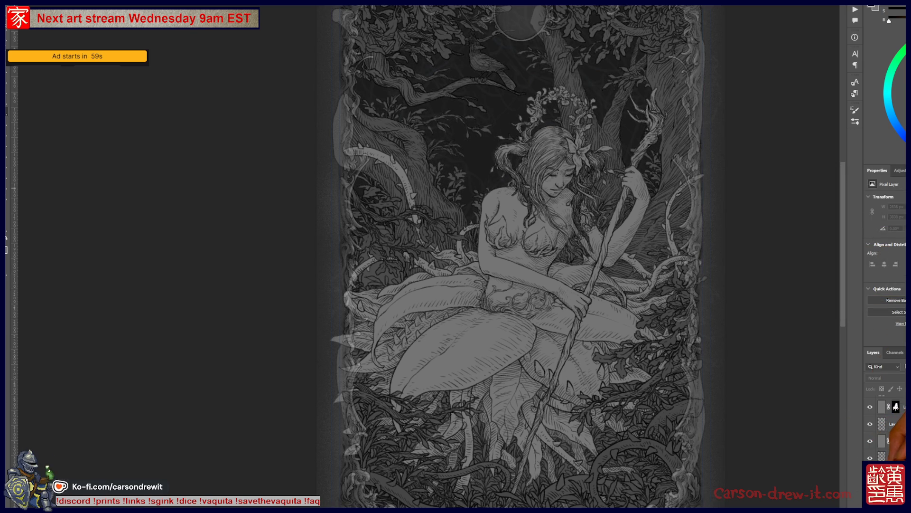
left_click_drag(641, 232, 605, 268)
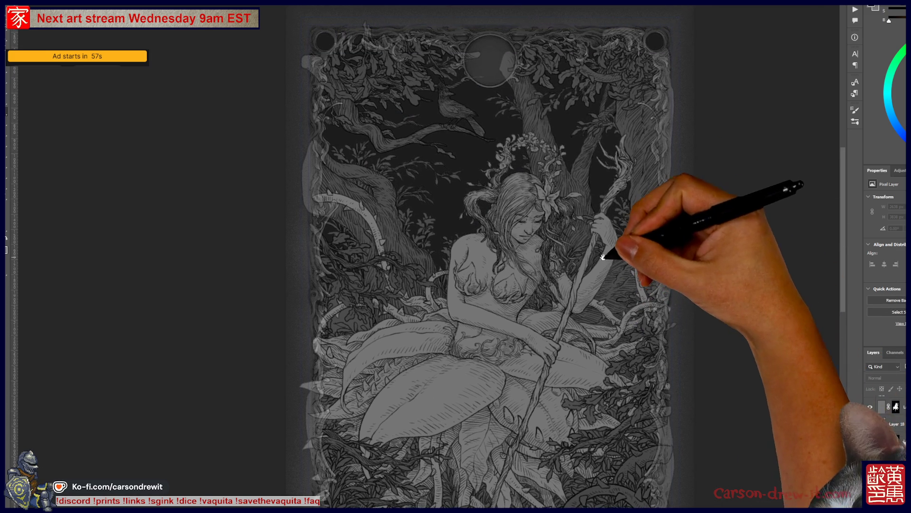
- Select the Border group, zoom out to the full bordered card, then switch to the scores and icons sheet
scroll(886, 427, "up", 5)
left_click(897, 417)
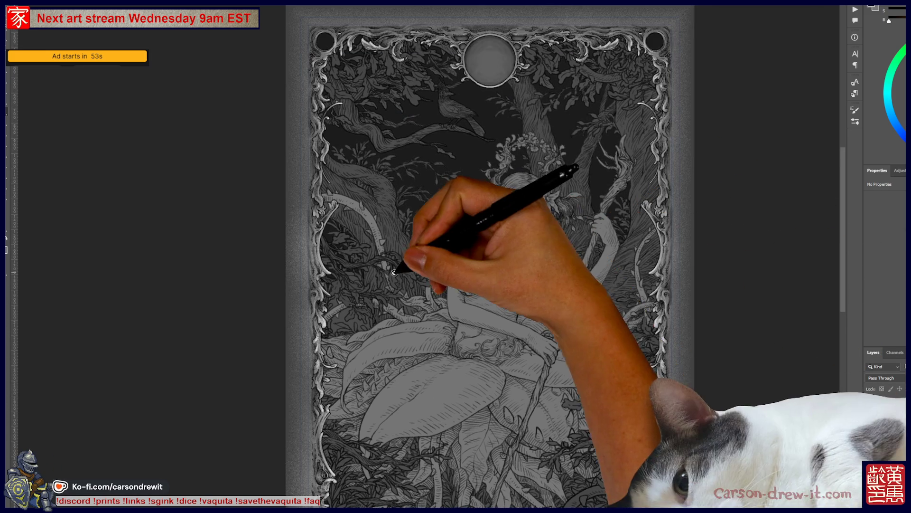
key("ctrl+minus")
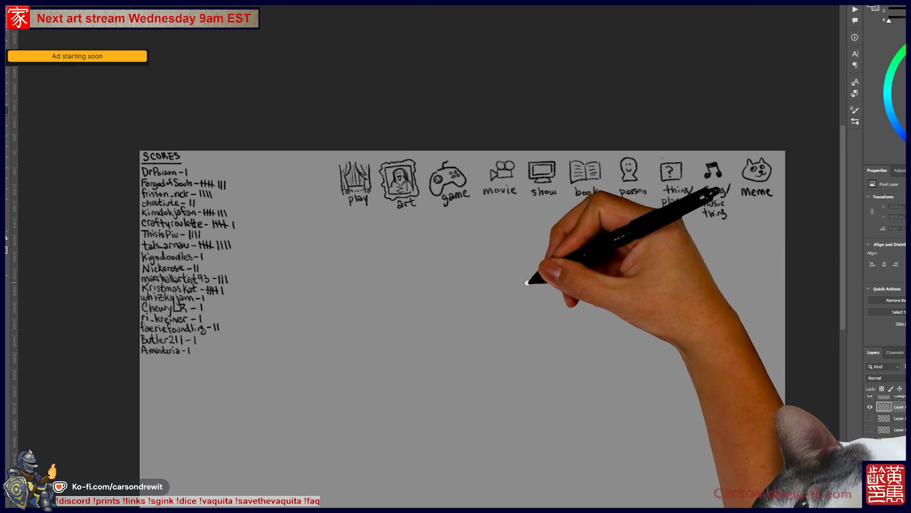
key("ctrl+plus")
- Pan and zoom out to show the full scores list, then return to the tarot card document
mouse_move(482, 247)
left_mouse_down()
mouse_move(427, 252)
mouse_move(381, 279)
left_mouse_up()
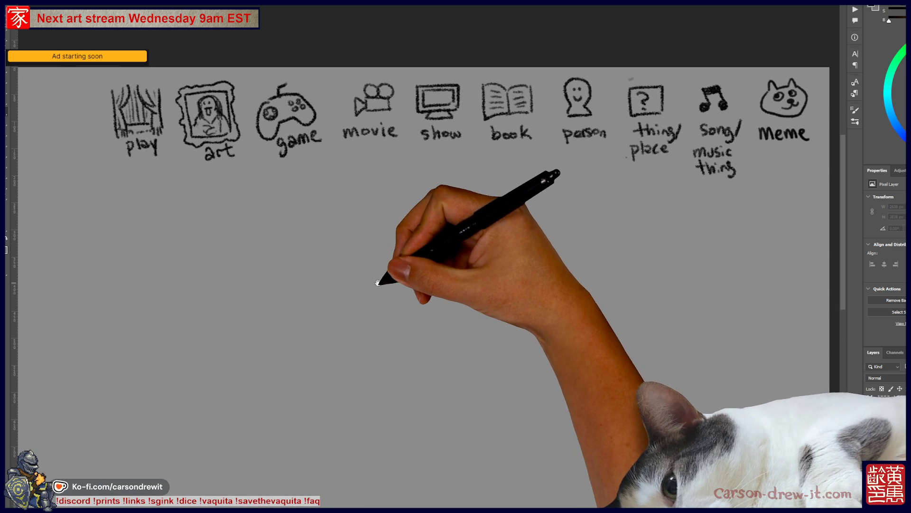
key("ctrl+minus")
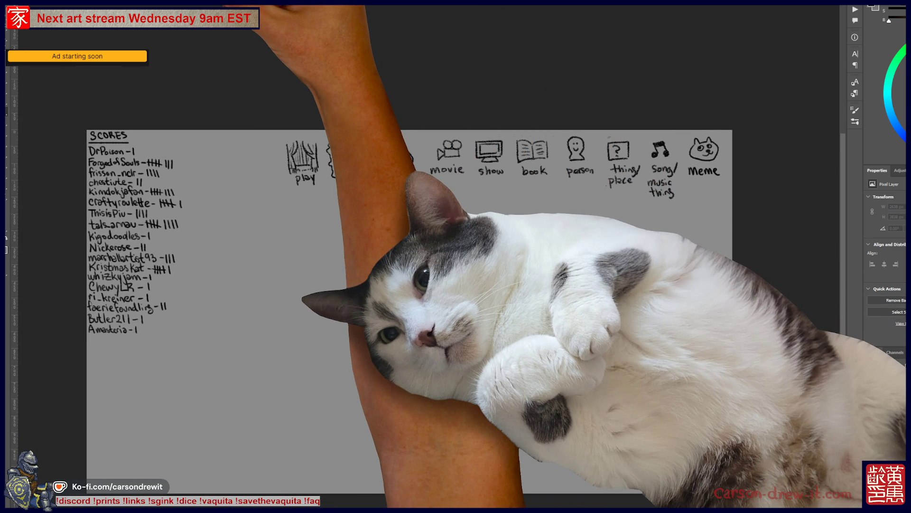
key("ctrl+Tab")
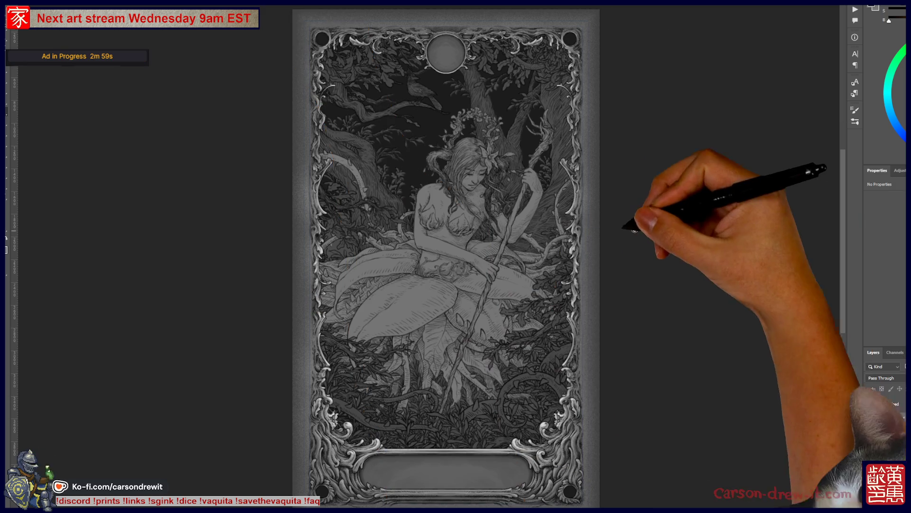
key("ctrl+plus")
left_click_drag(535, 202, 613, 224)
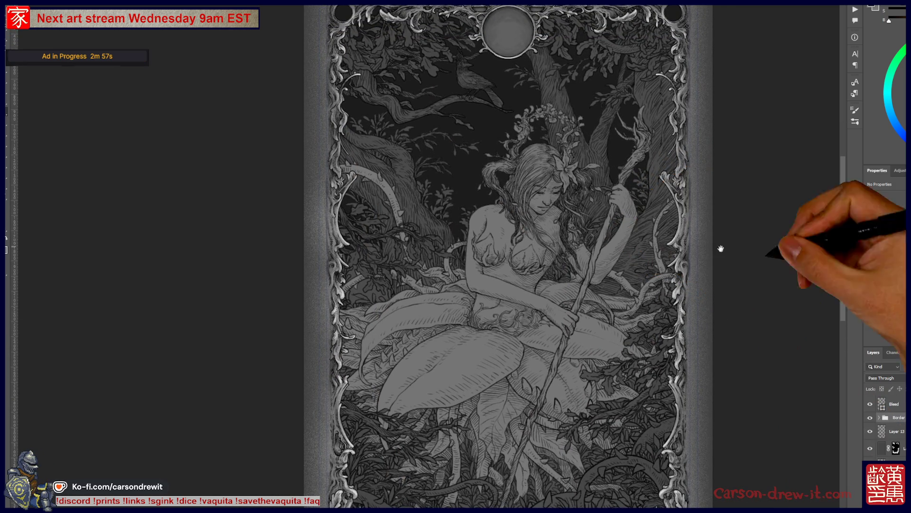
left_click_drag(678, 260, 690, 264)
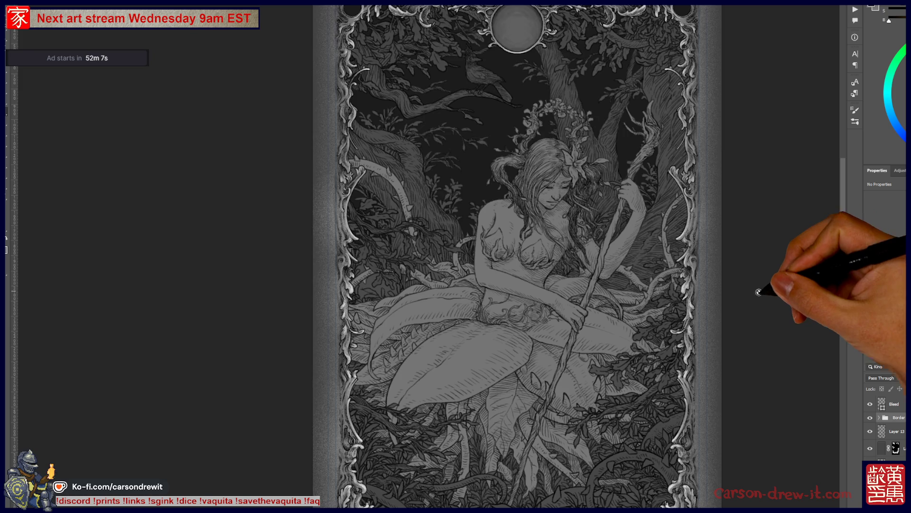
scroll(759, 306, "down", 5)
scroll(757, 310, "up", 2)
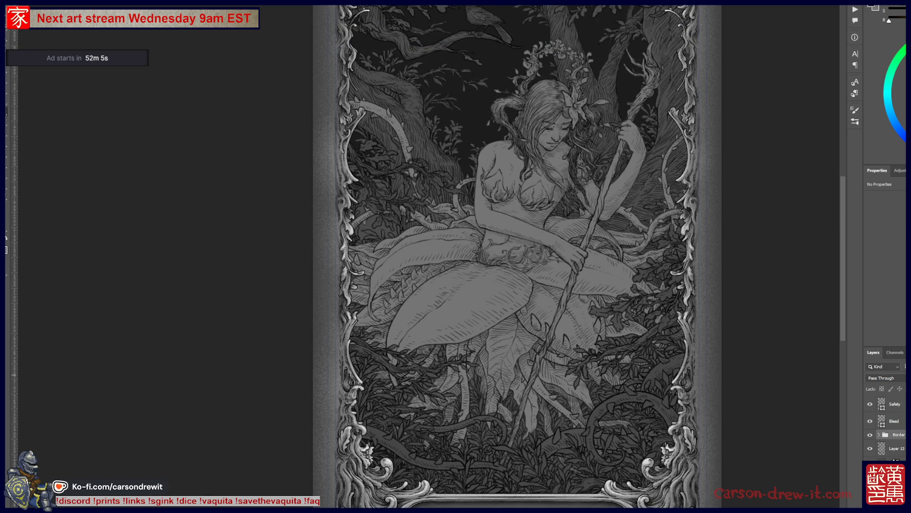
- Select the Bleed guide layer and toggle the ornate border frame off and back on
left_click(876, 459)
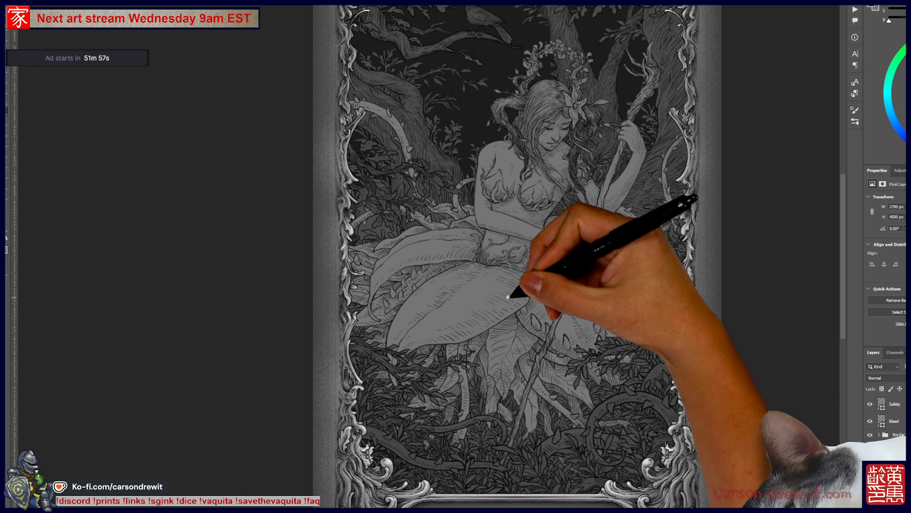
scroll(598, 262, "up", 3)
scroll(598, 262, "down", 3)
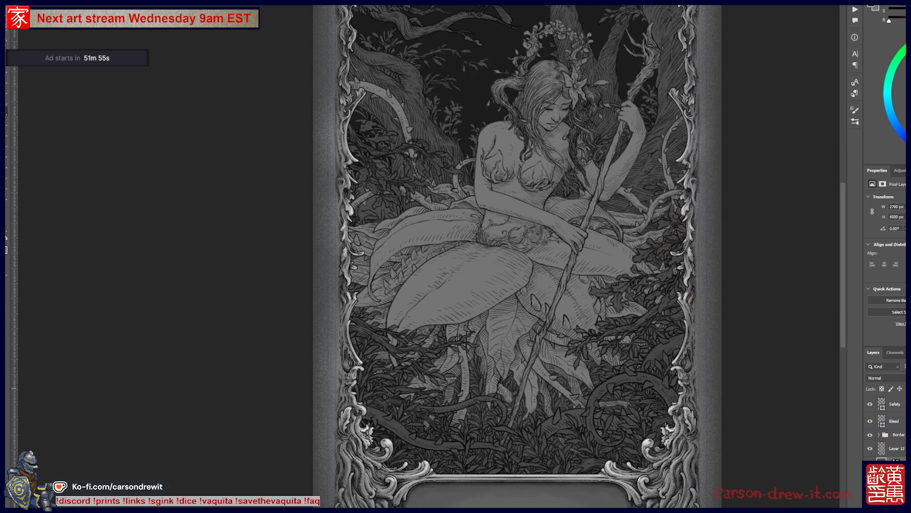
left_click(895, 403)
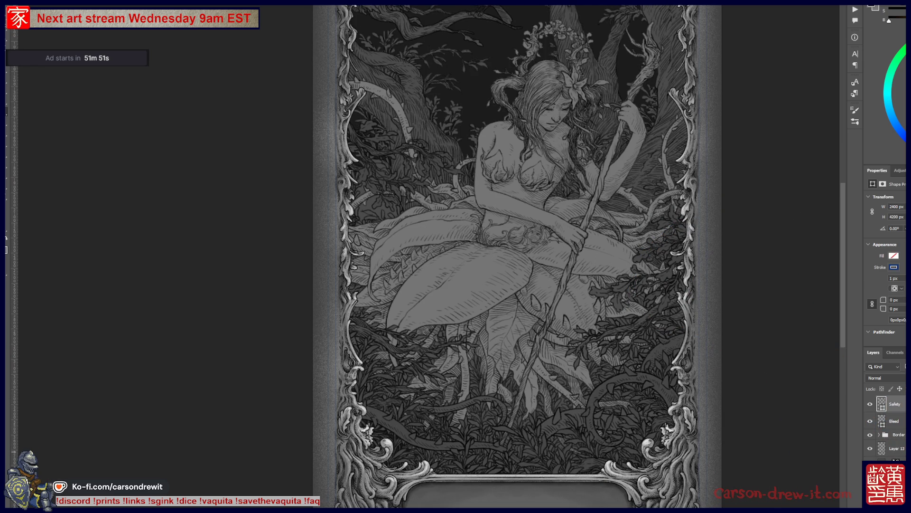
left_click_drag(885, 424, 866, 439)
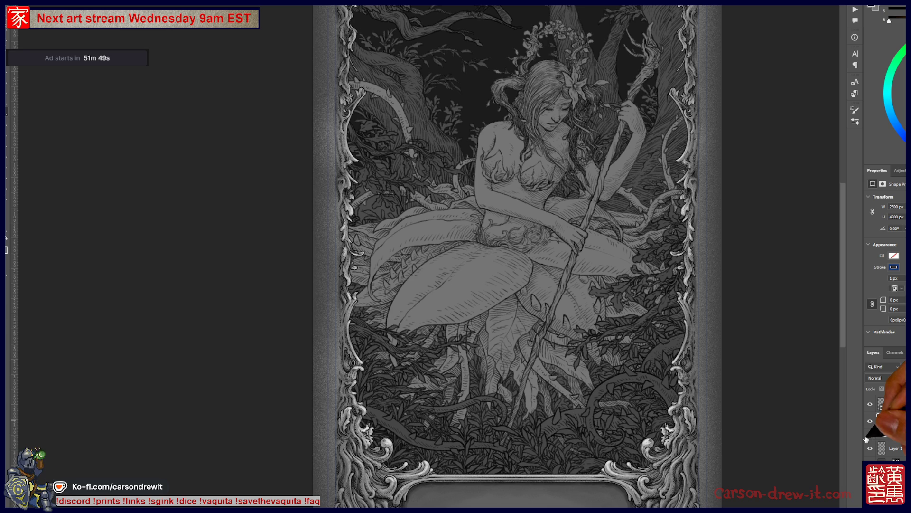
left_click(870, 437)
left_click(870, 437)
left_click(870, 437)
left_click(870, 436)
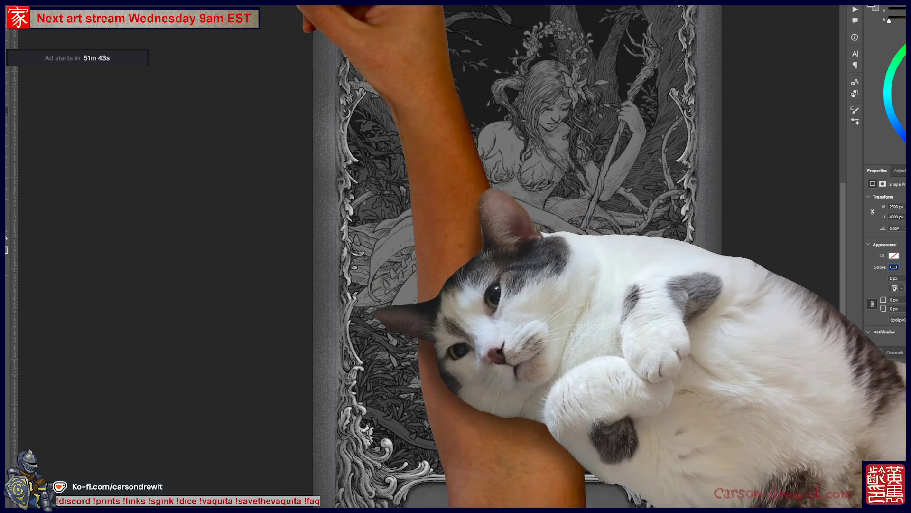
- Back on the tarot card document, add empty pixel Layer 22 above the Border group
key("ctrl+Tab")
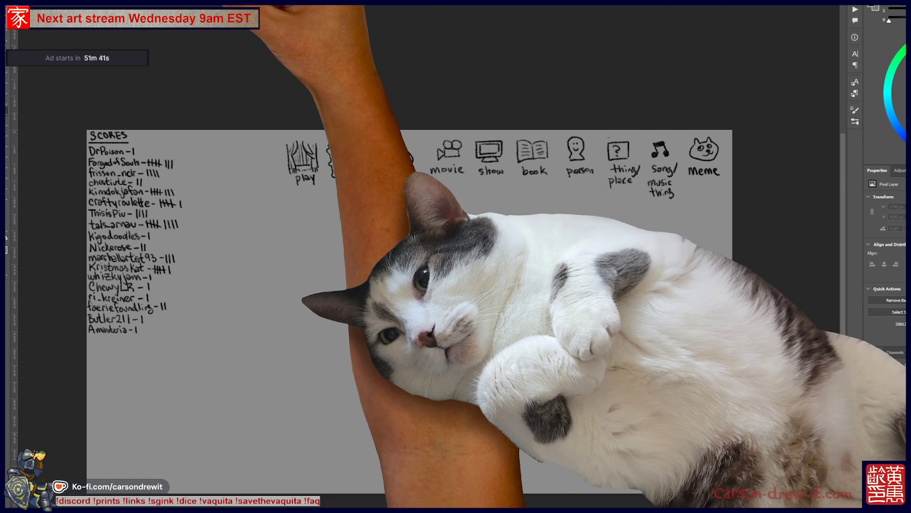
key("ctrl+Tab")
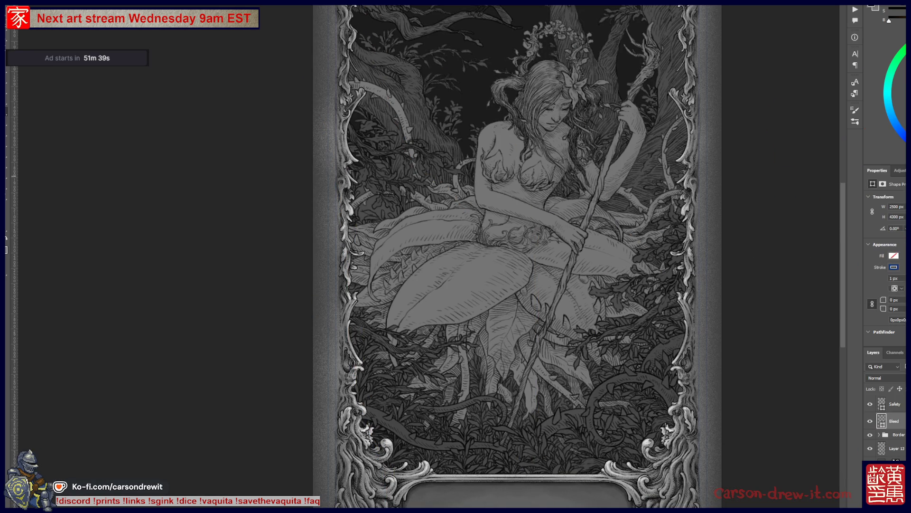
key("alt+bracketleft")
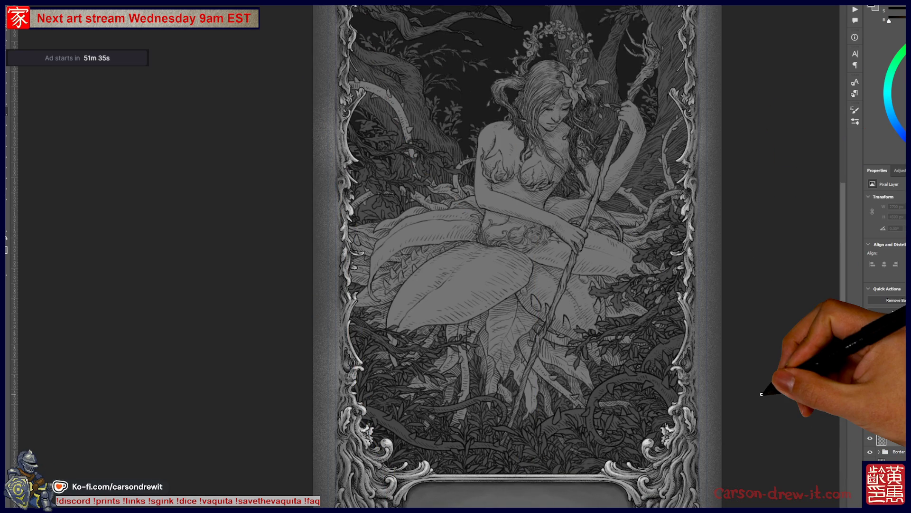
- Fill Layer 22 with flat grey and apply Filter > Noise > Add Noise to it
key("alt+BackSpace")
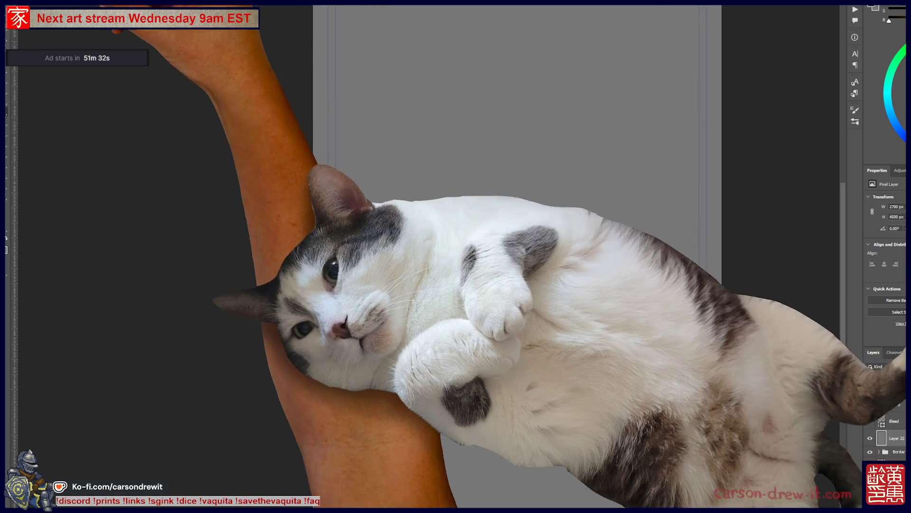
key("alt+t")
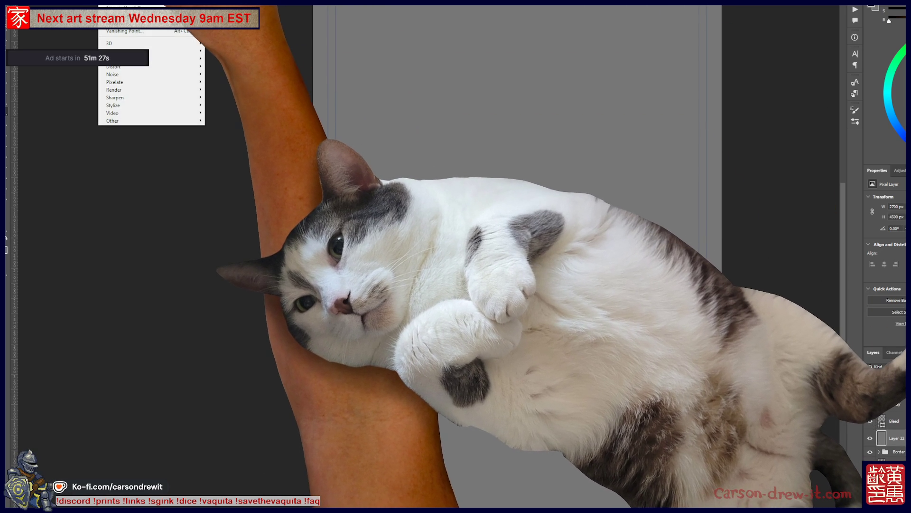
key("Left")
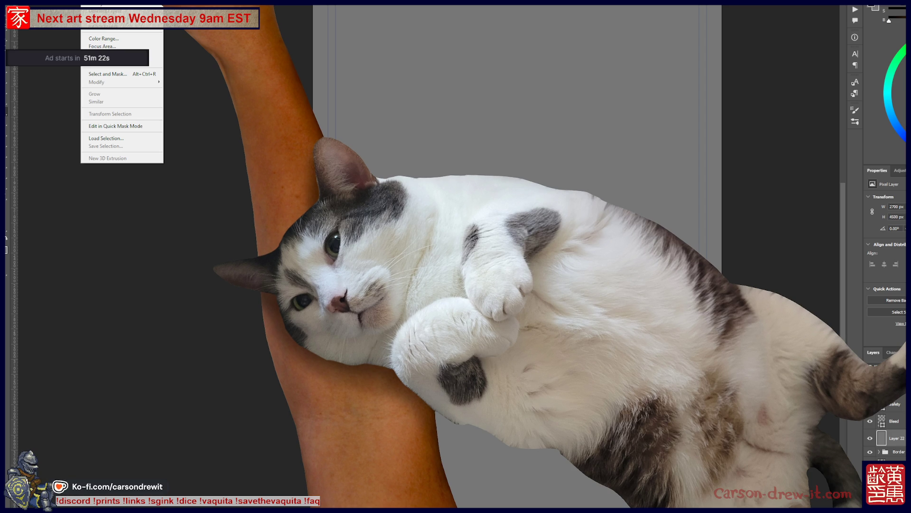
key("Right")
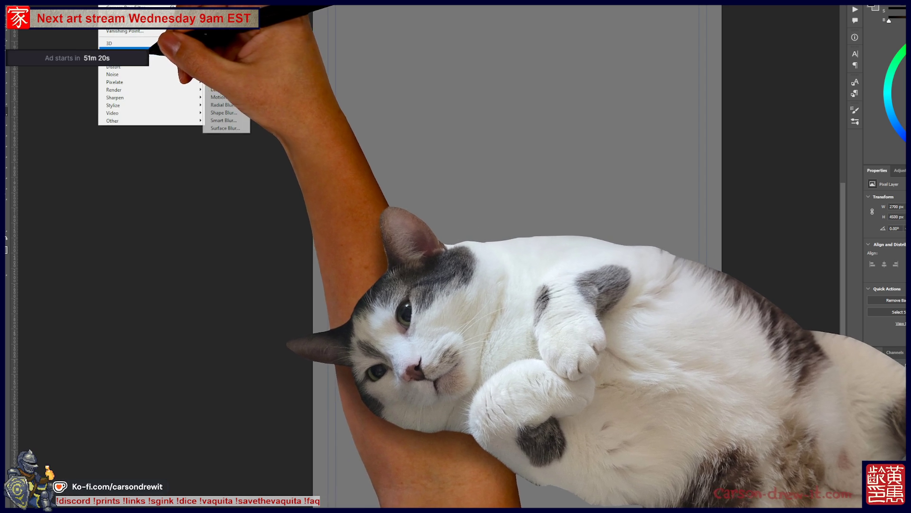
mouse_move(155, 76)
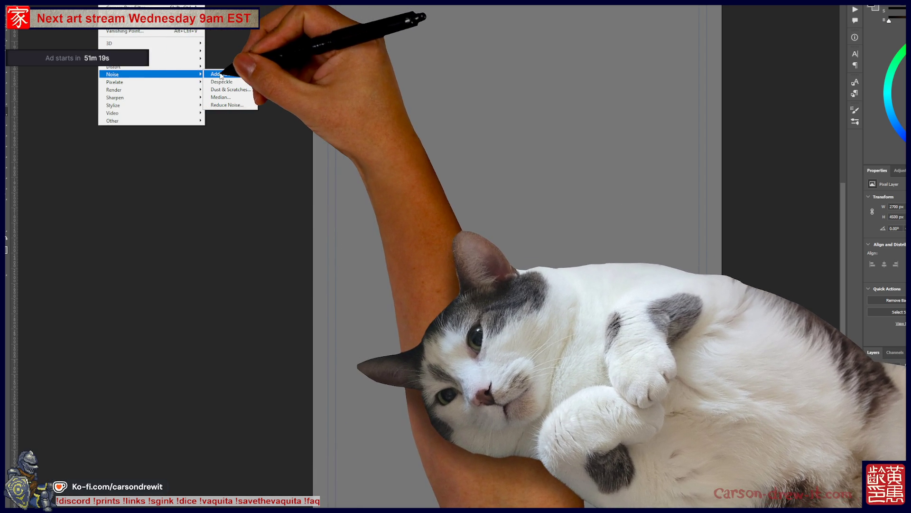
left_click(223, 74)
left_click(550, 93)
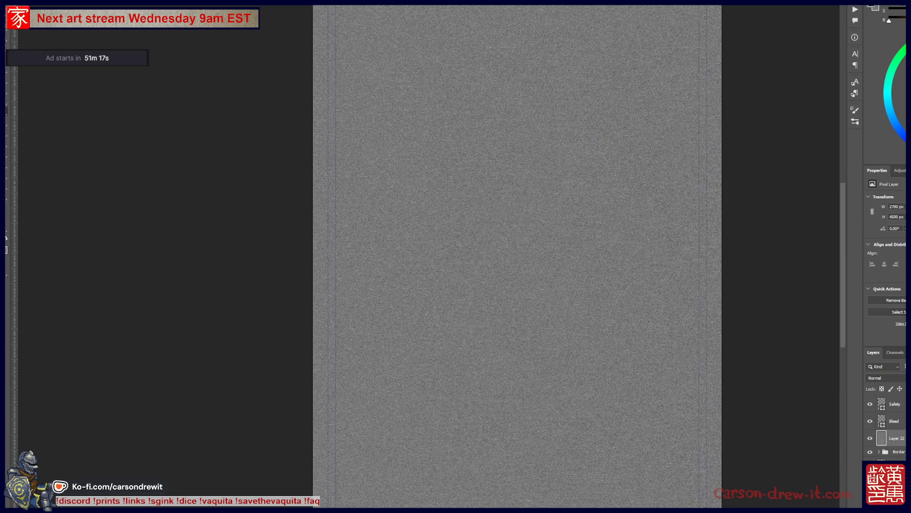
left_click(883, 378)
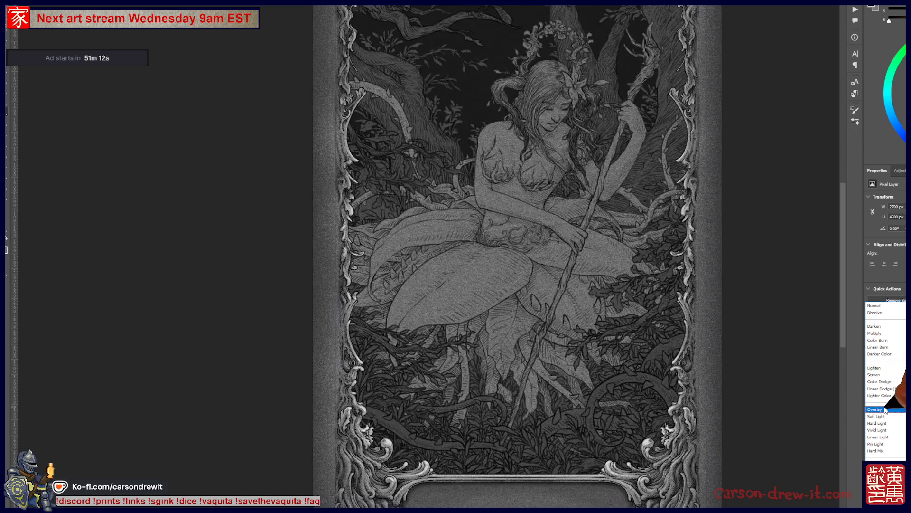
- Set Layer 22 to Overlay, then pan from the frame top to the lower card to inspect the grain
left_click(875, 409)
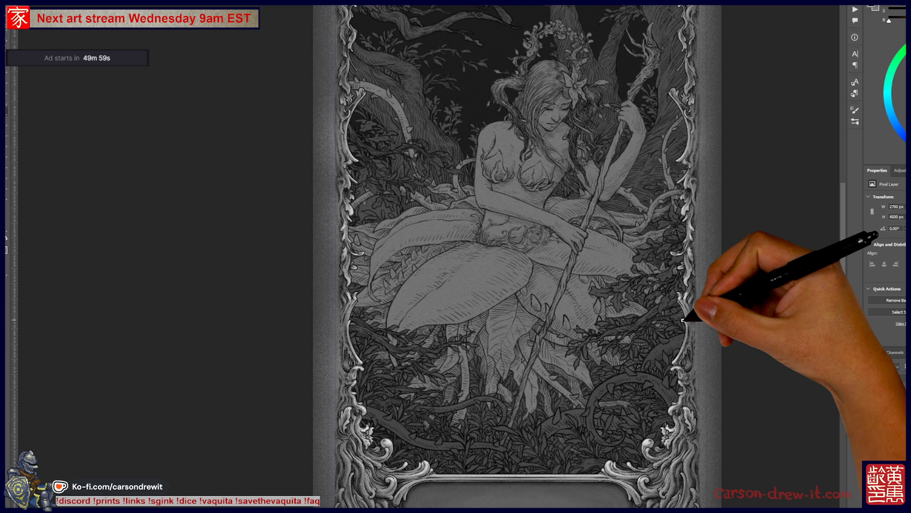
mouse_move(489, 187)
left_mouse_down()
mouse_move(545, 265)
mouse_move(524, 266)
left_mouse_up()
left_click_drag(570, 346, 549, 305)
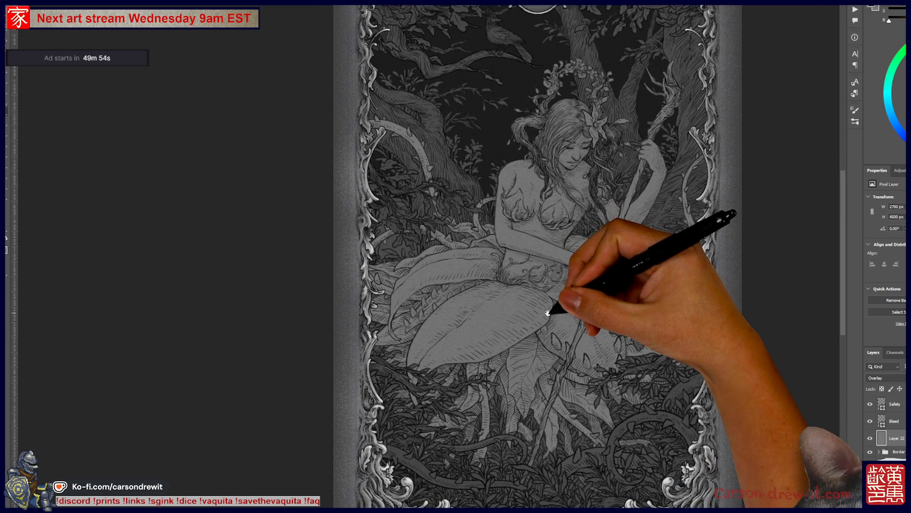
left_click_drag(610, 407, 597, 386)
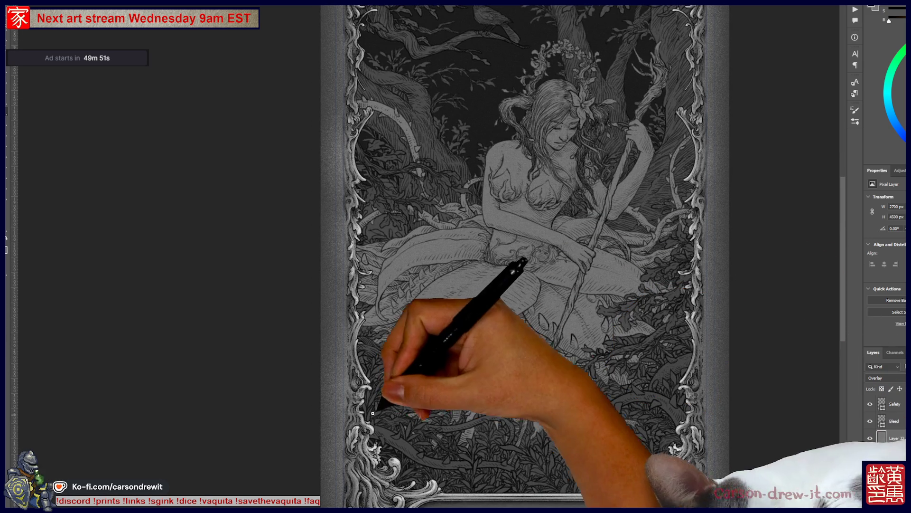
scroll(444, 385, "up", 3)
scroll(444, 386, "down", 2)
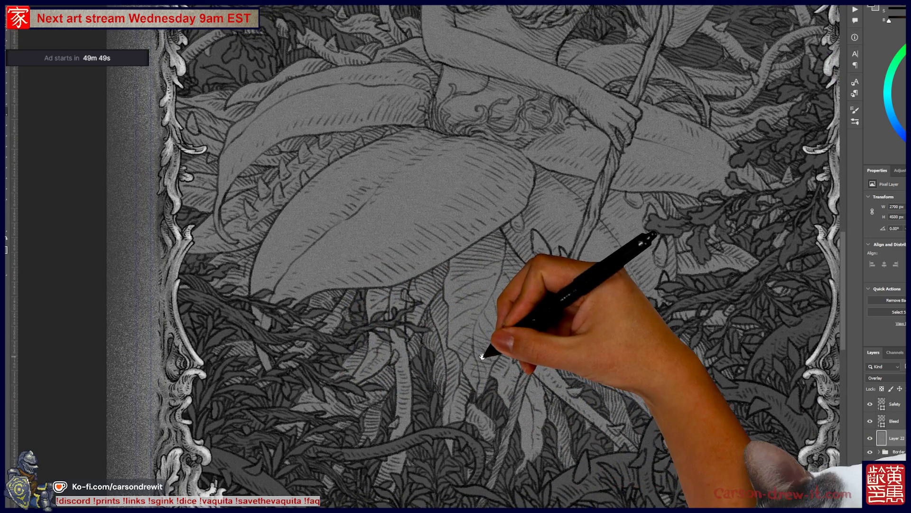
scroll(483, 357, "down", 2)
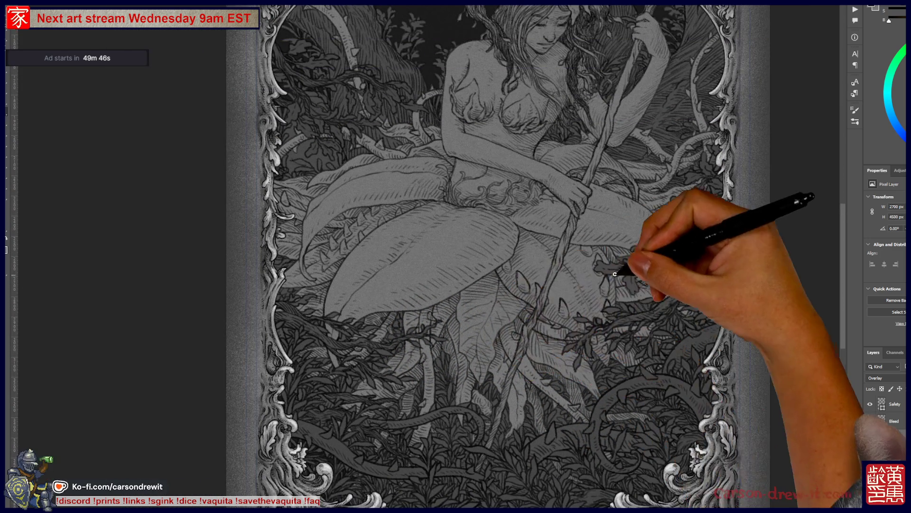
scroll(612, 294, "up", 1)
scroll(621, 370, "up", 2)
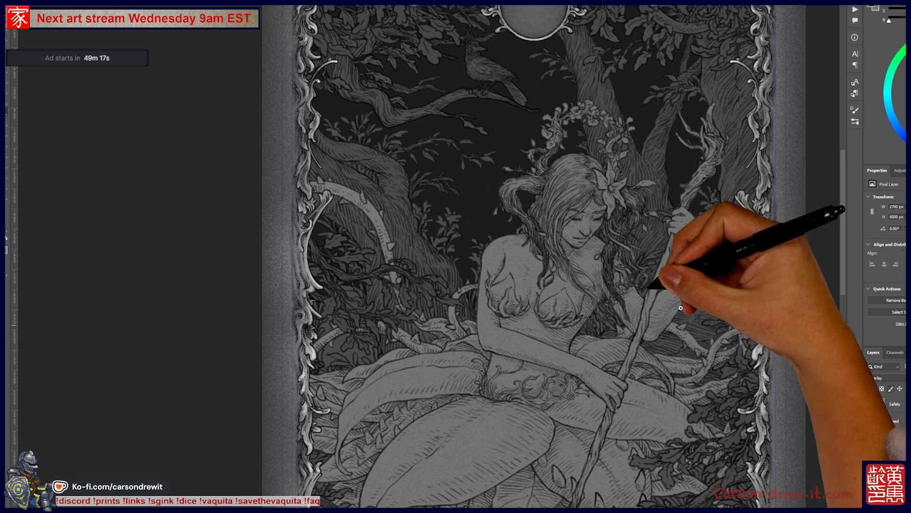
left_click_drag(790, 210, 804, 134)
mouse_move(777, 278)
left_mouse_down()
mouse_move(793, 264)
mouse_move(806, 187)
left_mouse_up()
key("alt+bracketleft")
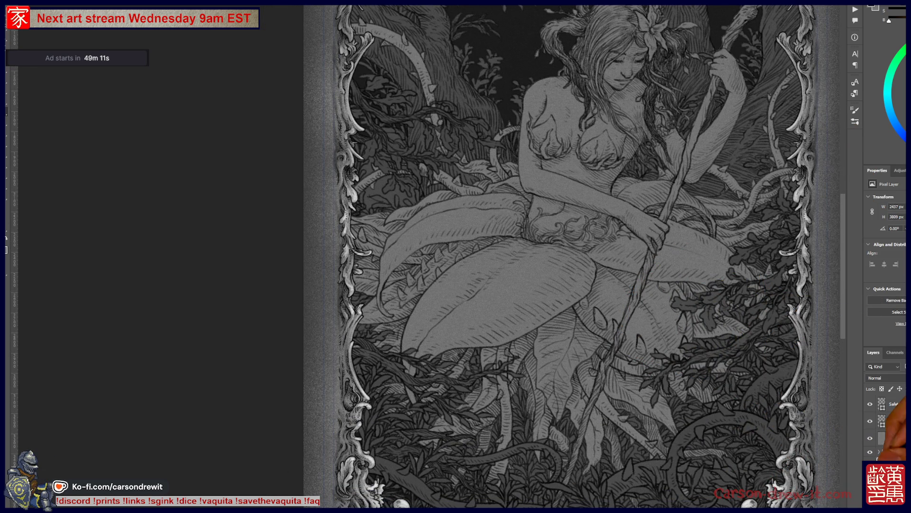
left_click_drag(643, 373, 616, 387)
scroll(885, 427, "down", 3)
scroll(885, 428, "up", 1)
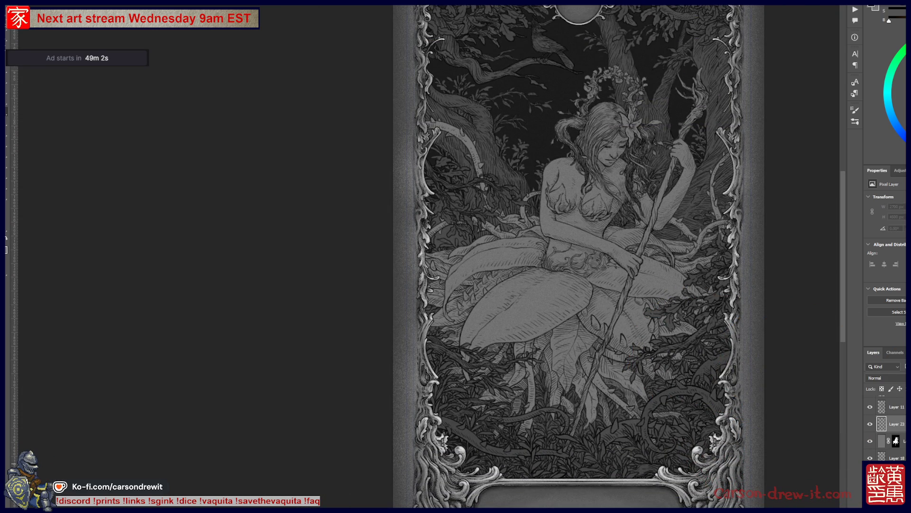
left_click(882, 424)
mouse_move(781, 398)
left_mouse_down()
mouse_move(653, 442)
mouse_move(703, 399)
left_mouse_up()
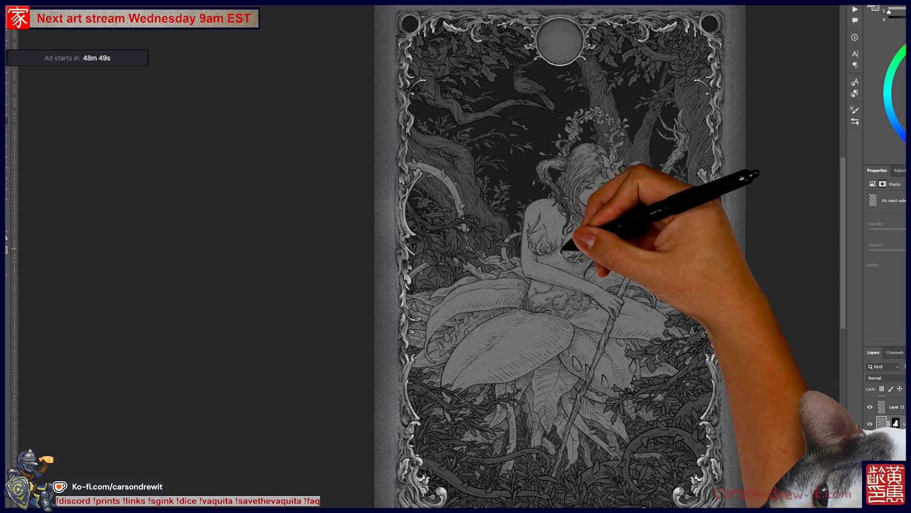
scroll(603, 396, "down", 10)
scroll(618, 401, "up", 10)
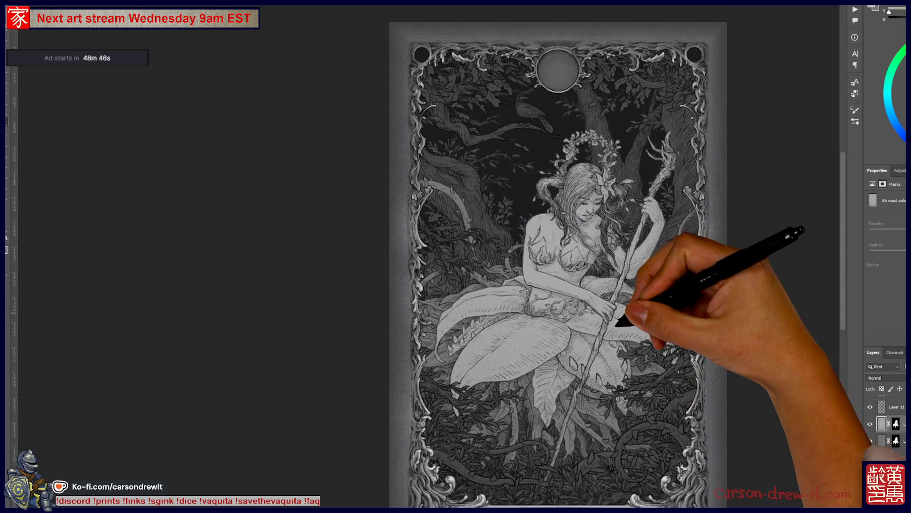
scroll(617, 327, "down", 3)
left_click_drag(587, 261, 601, 487)
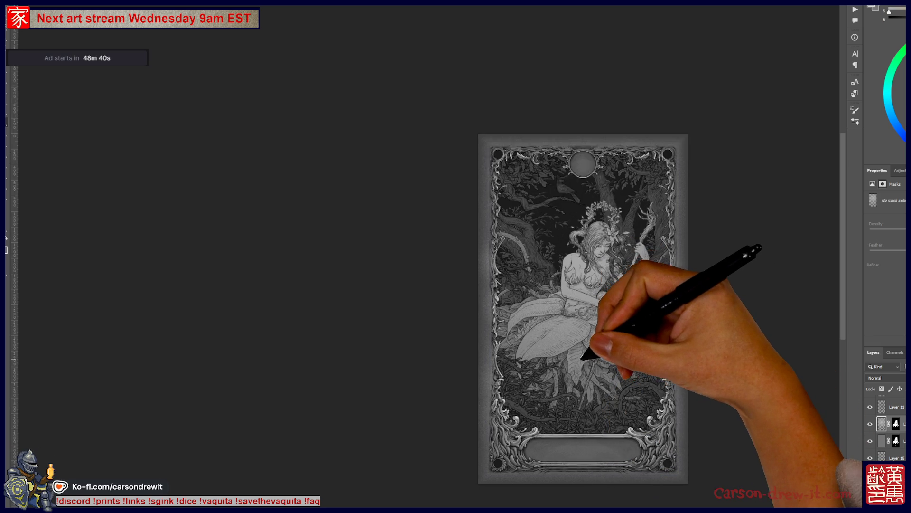
scroll(663, 351, "up", 3)
scroll(617, 344, "up", 2)
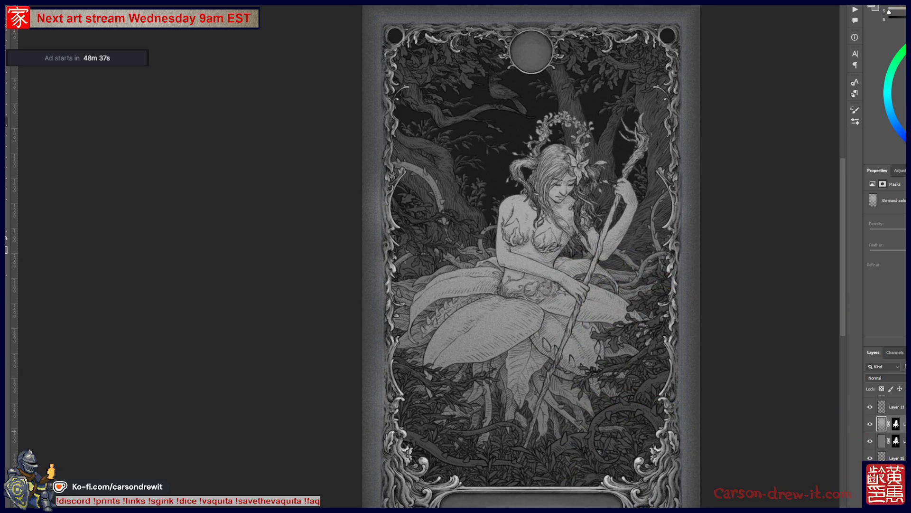
left_click(898, 450)
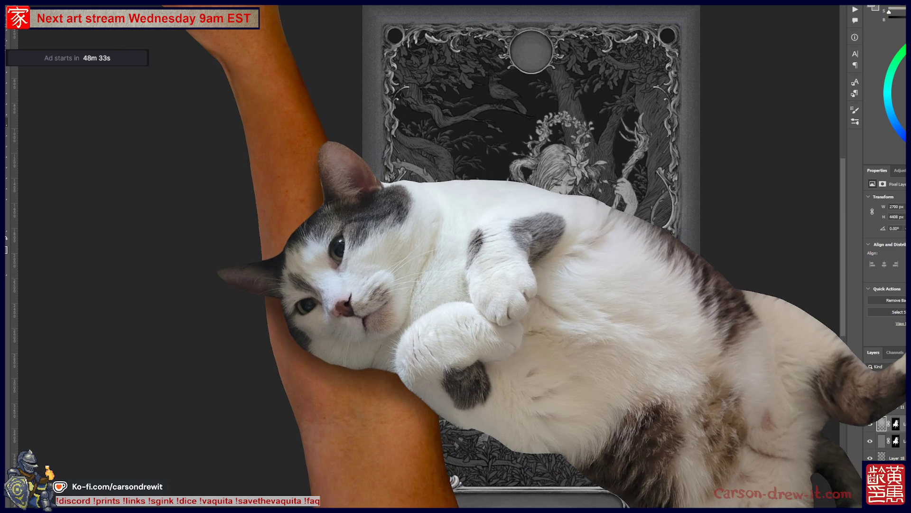
key("alt+t")
mouse_move(190, 63)
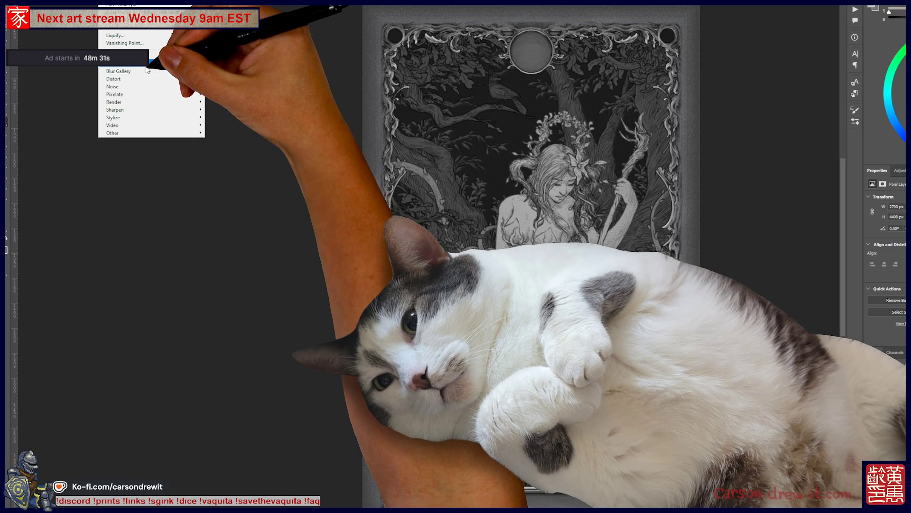
left_click(223, 94)
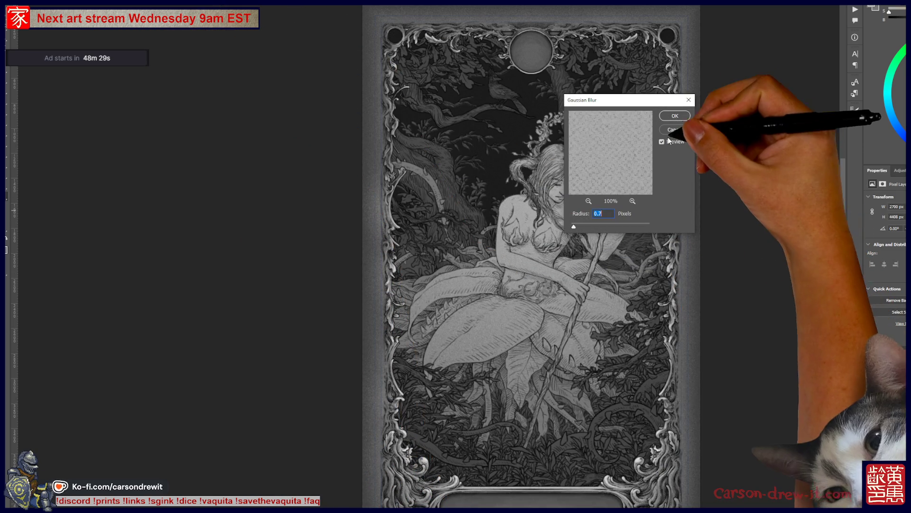
left_click(685, 114)
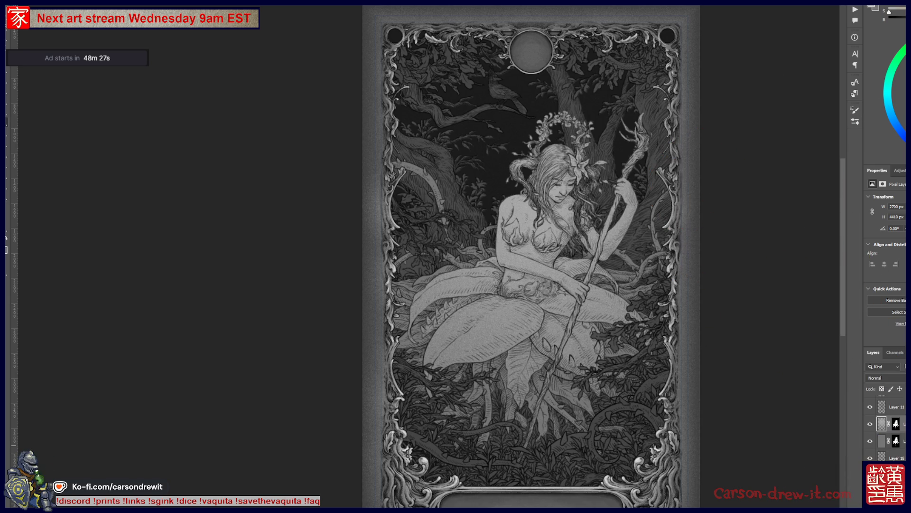
left_click(881, 441)
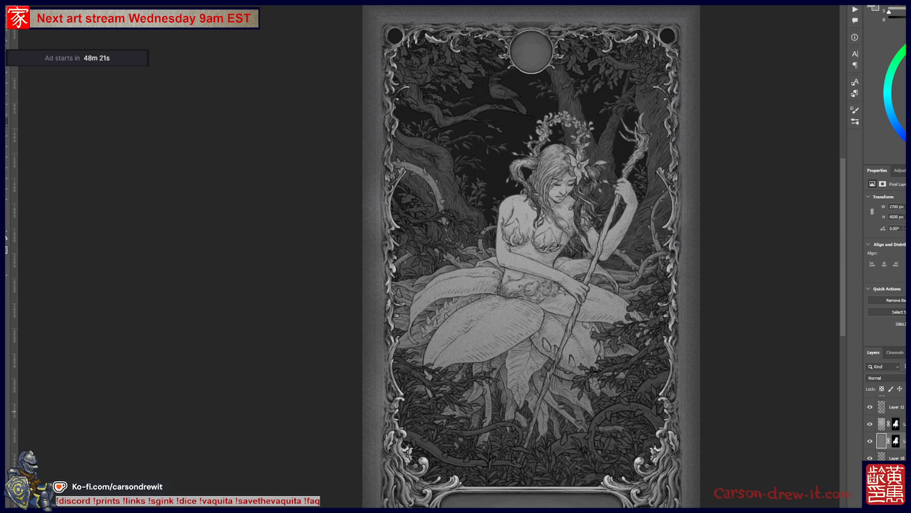
key("ctrl+shift+alt+n")
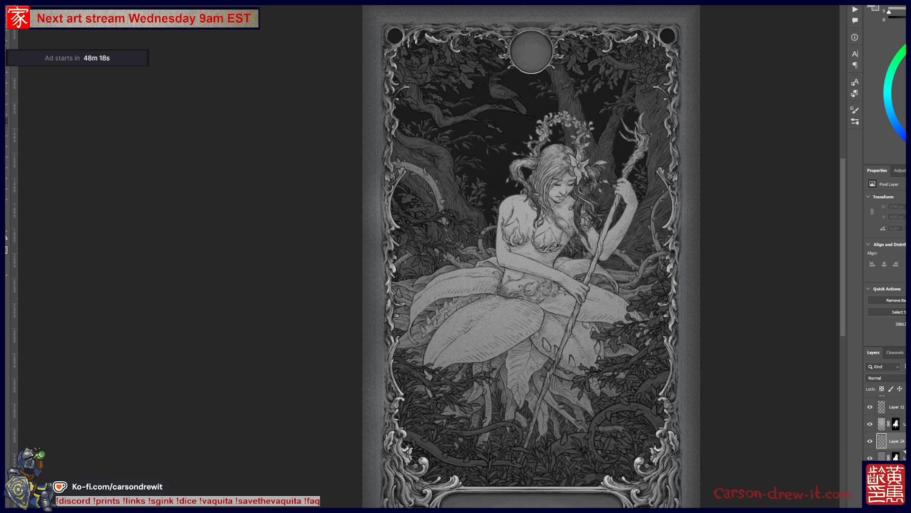
left_click(901, 457)
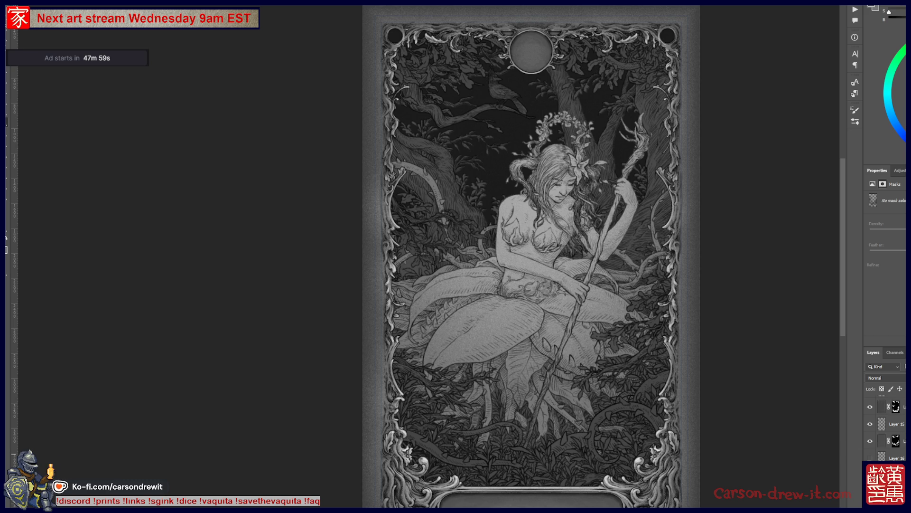
- Select the drawing layer to adjust and open Hue/Saturation with Ctrl+U
scroll(893, 430, "up", 3)
scroll(885, 425, "up", 1)
scroll(888, 424, "down", 5)
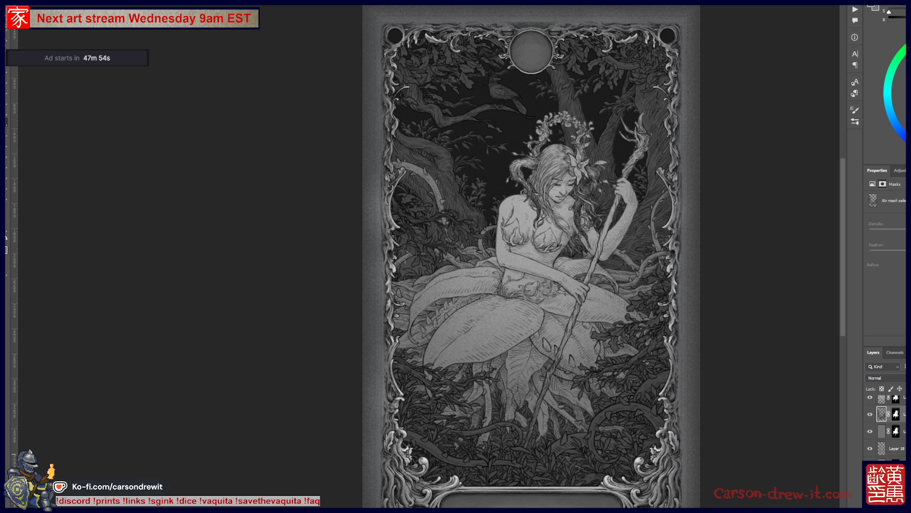
left_click(881, 413)
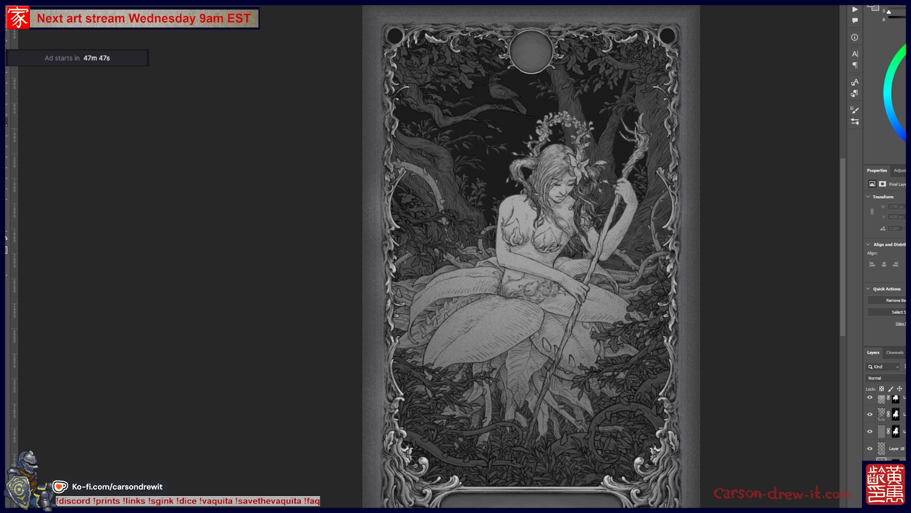
key("ctrl+u")
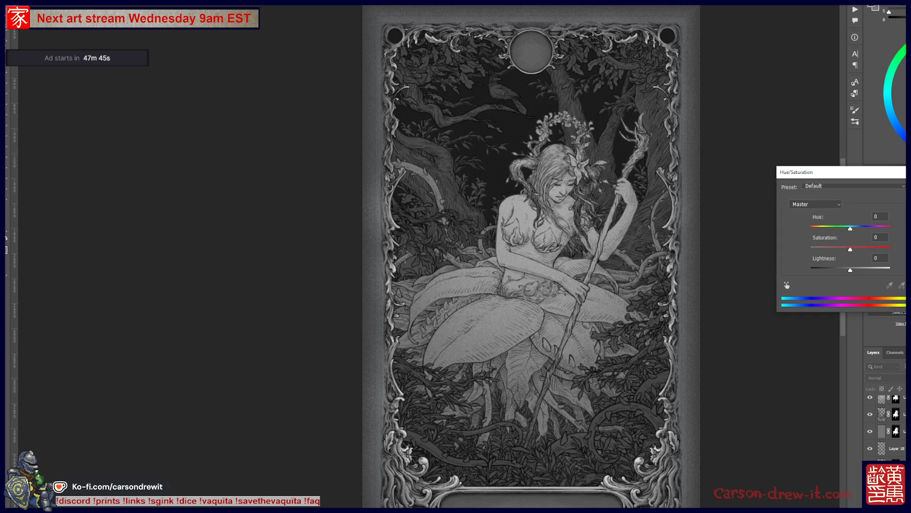
- Lower the selected layer's lightness to -20 and apply the change
left_click_drag(850, 270, 845, 277)
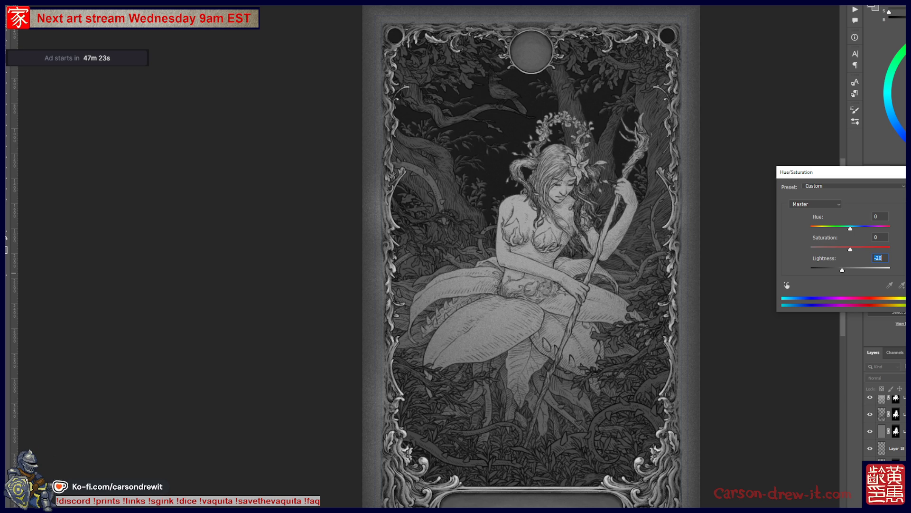
key("Return")
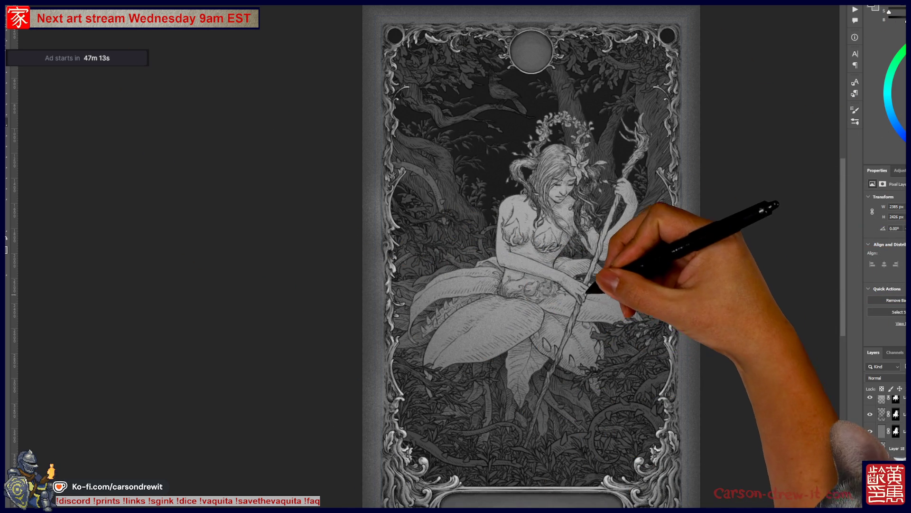
left_click(627, 351)
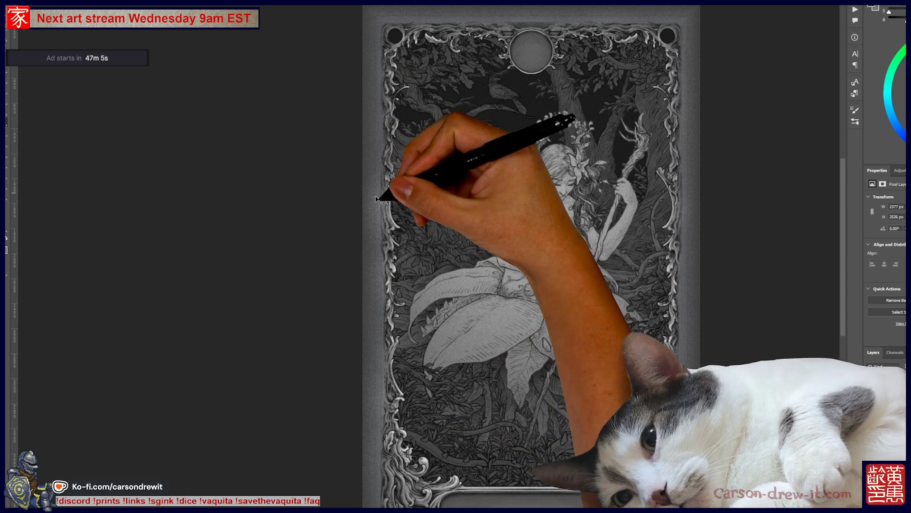
- Click another part of the artwork on the canvas to make its layer active
left_click(416, 280)
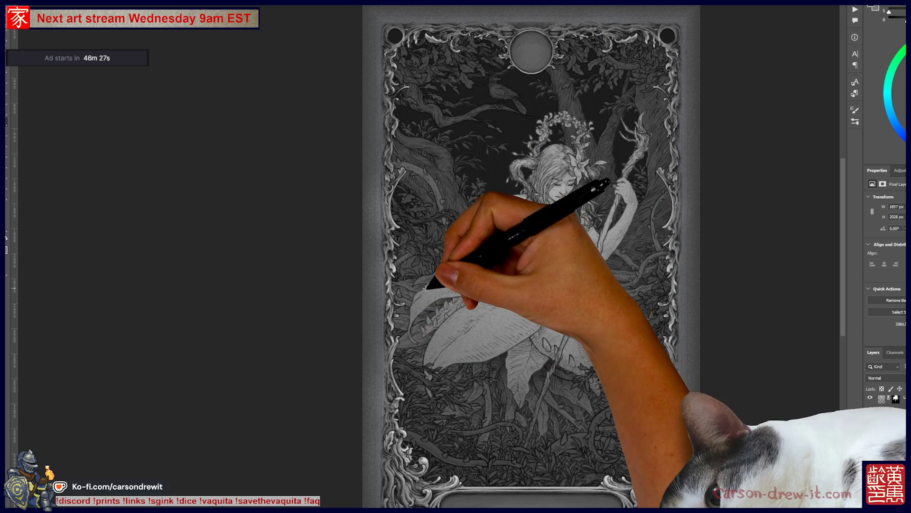
scroll(451, 230, "up", 1)
scroll(451, 231, "up", 1)
mouse_move(549, 274)
left_mouse_down()
mouse_move(499, 325)
mouse_move(494, 345)
mouse_move(492, 260)
mouse_move(489, 270)
mouse_move(516, 108)
mouse_move(526, 147)
mouse_move(536, 76)
left_mouse_up()
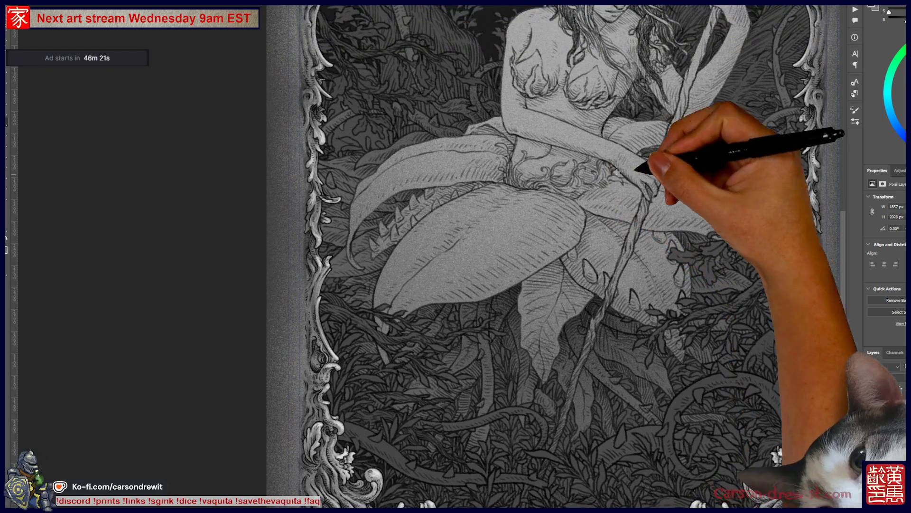
mouse_move(752, 183)
left_mouse_down()
mouse_move(706, 260)
mouse_move(687, 264)
mouse_move(668, 327)
left_mouse_up()
left_click_drag(676, 389, 655, 366)
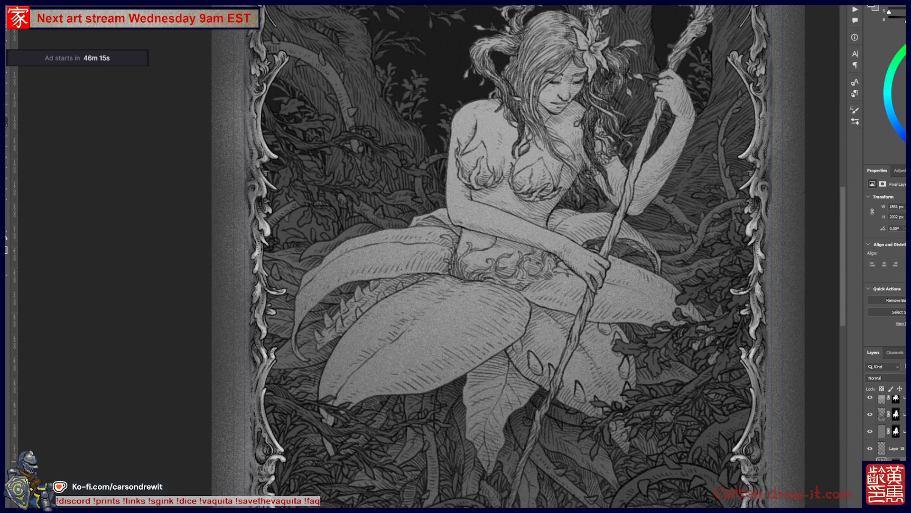
mouse_move(488, 363)
left_mouse_down()
mouse_move(539, 437)
mouse_move(534, 460)
left_mouse_up()
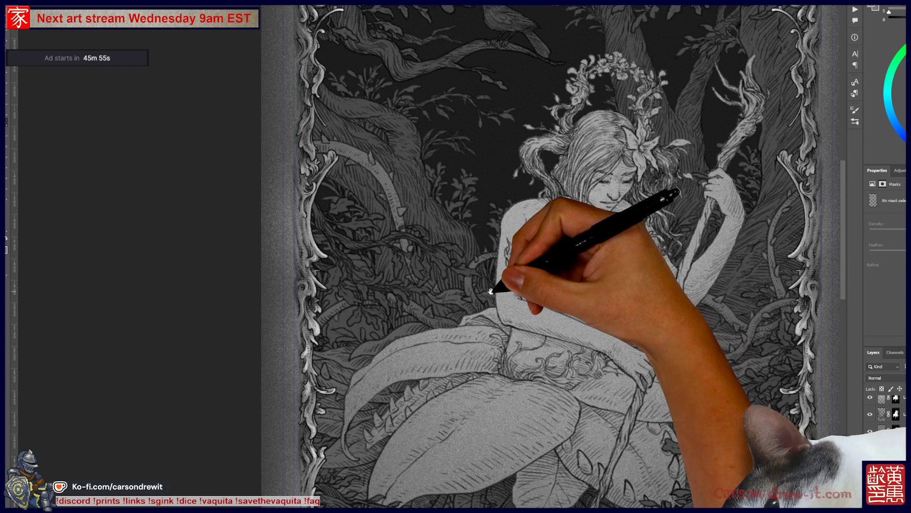
left_click_drag(488, 286, 518, 321)
key("ctrl+minus")
left_click_drag(480, 360, 472, 324)
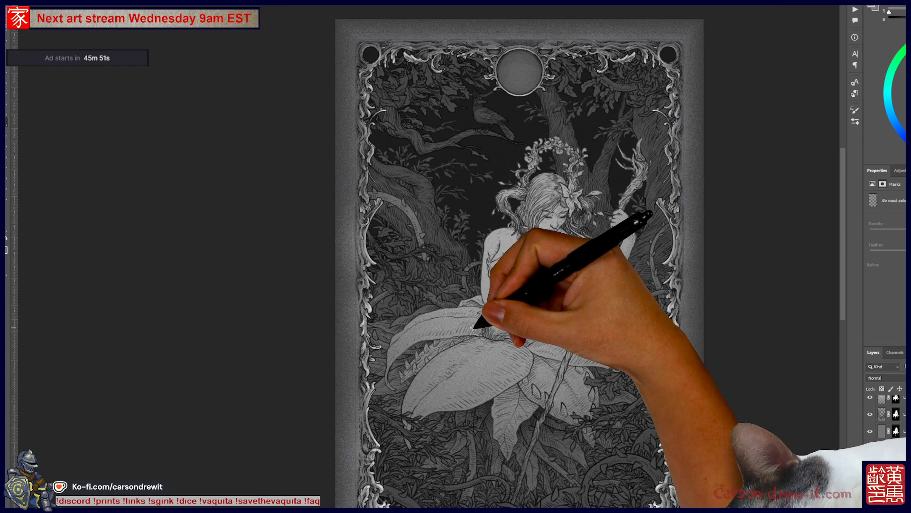
mouse_move(473, 327)
left_mouse_down()
mouse_move(476, 320)
mouse_move(500, 346)
mouse_move(653, 384)
left_mouse_up()
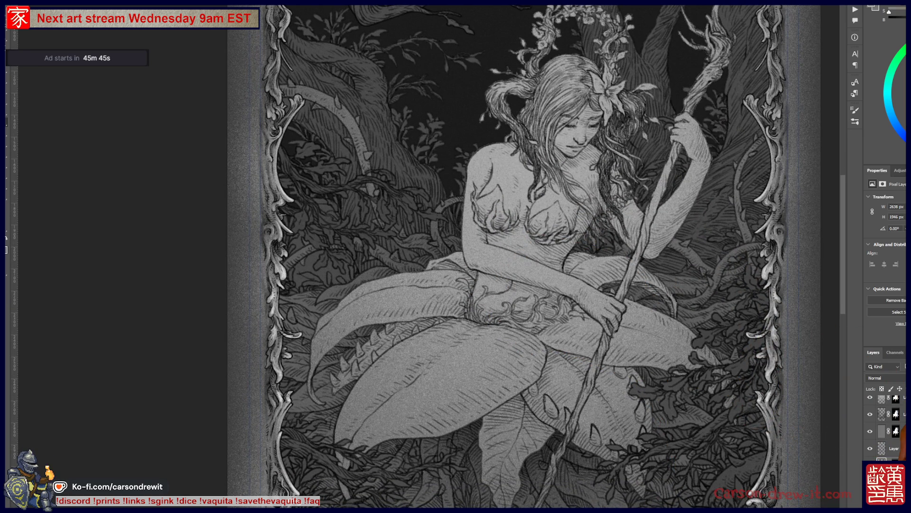
scroll(885, 427, "up", 1)
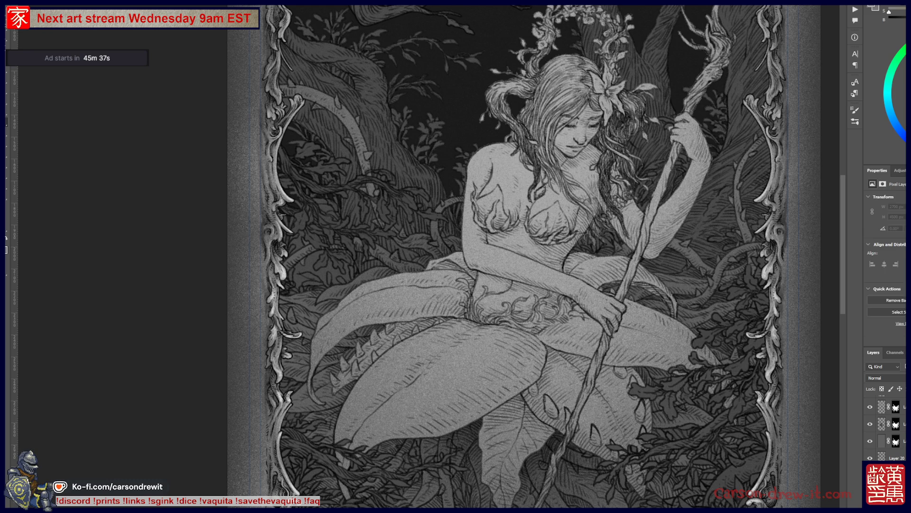
left_click_drag(579, 143, 541, 200)
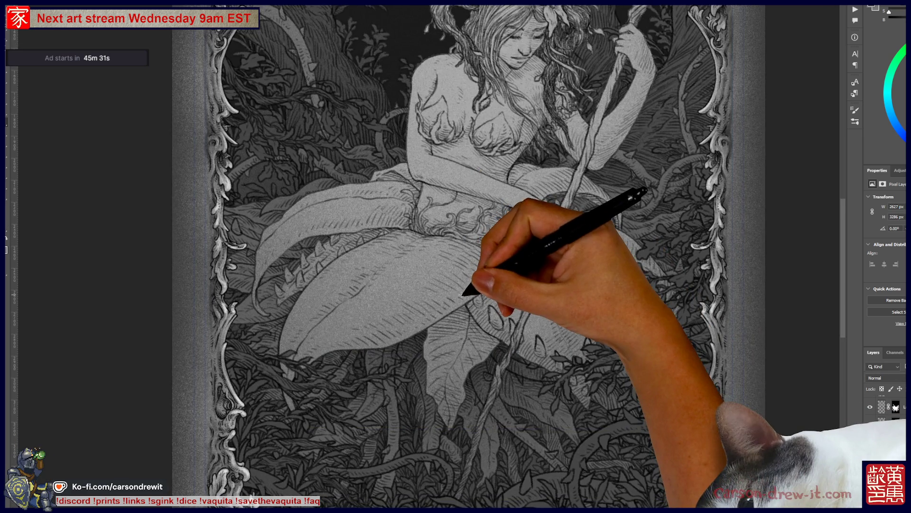
key("ctrl+minus")
key("ctrl+minus")
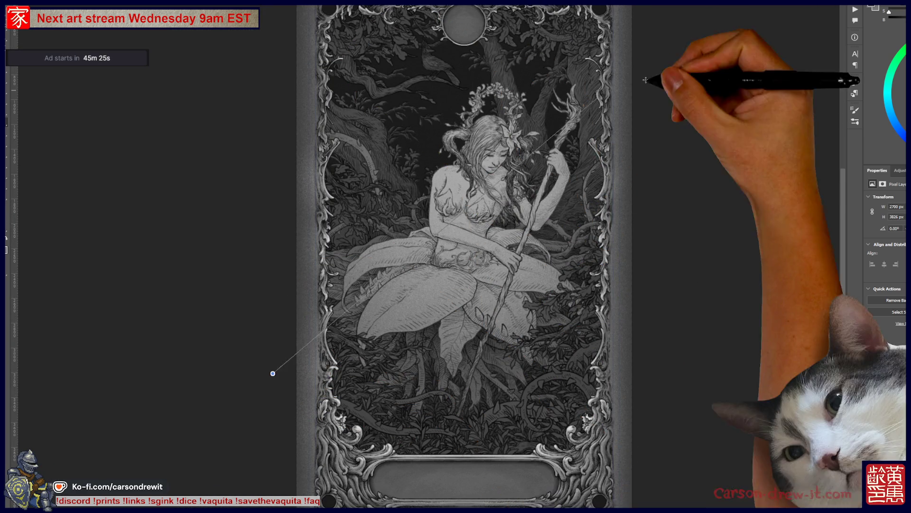
left_click_drag(377, 172, 362, 236)
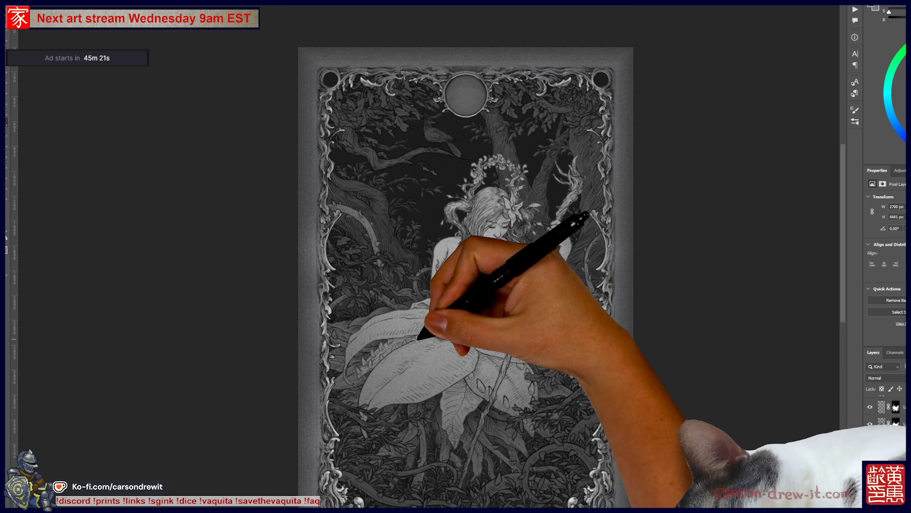
left_click(568, 331)
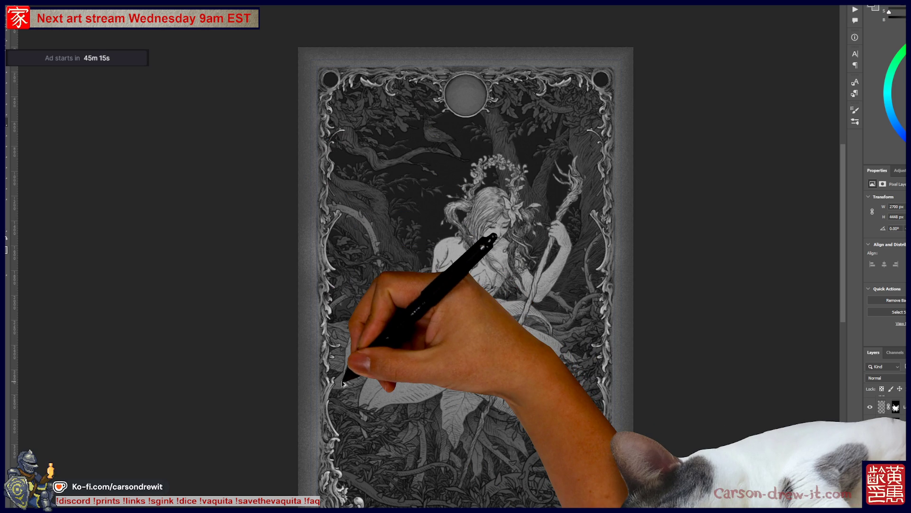
scroll(494, 236, "up", 3)
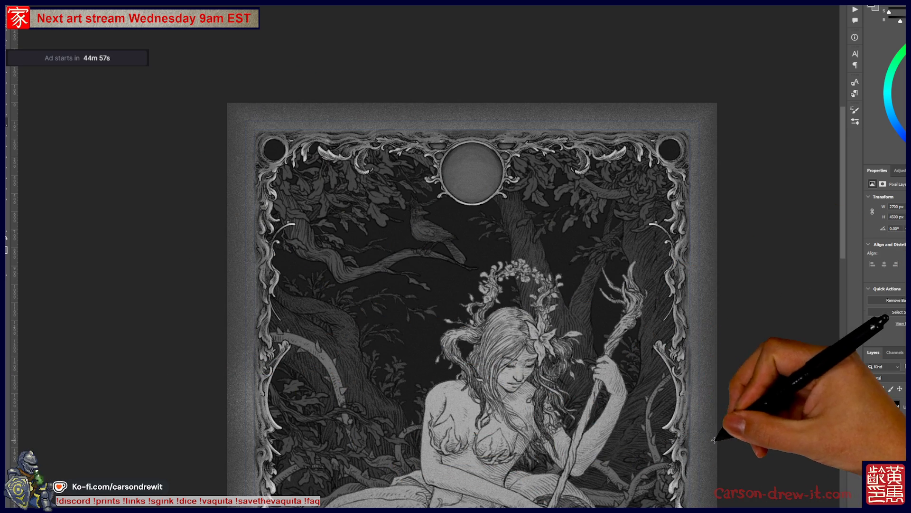
mouse_move(632, 377)
left_mouse_down()
mouse_move(659, 199)
mouse_move(655, 242)
left_mouse_up()
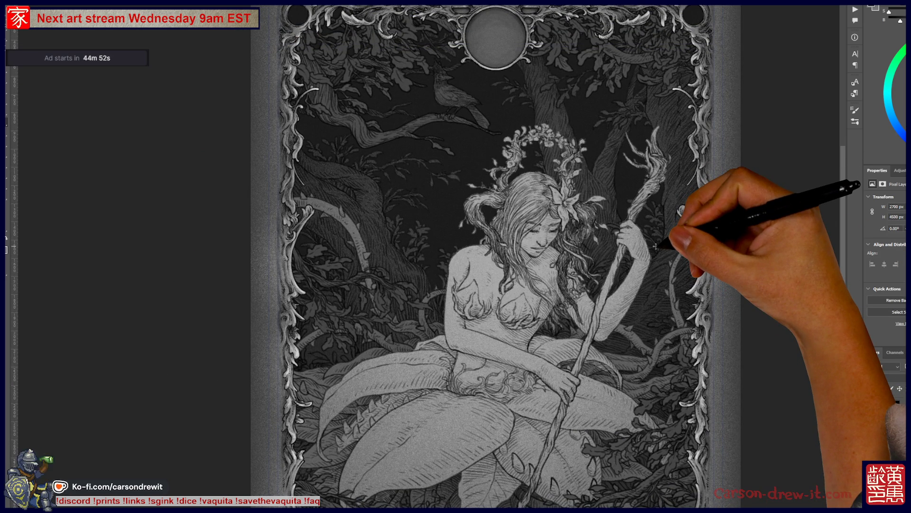
left_click_drag(672, 244, 661, 285)
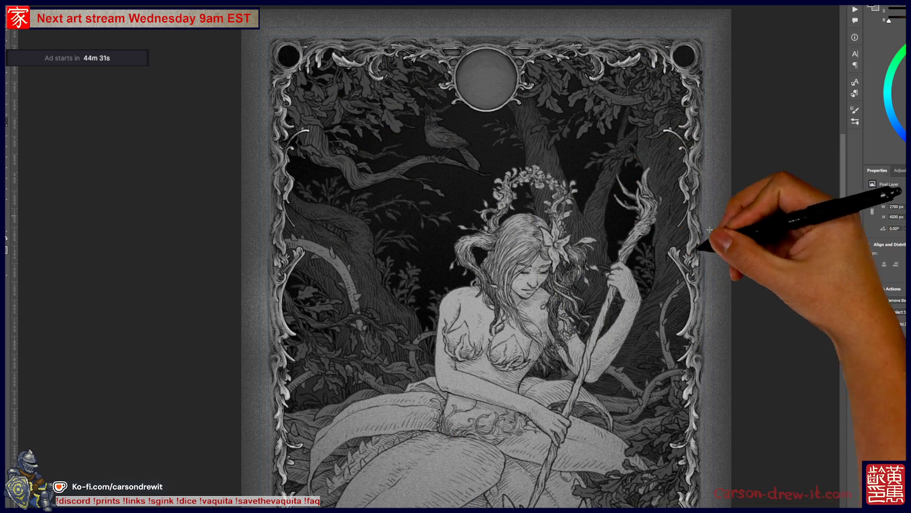
scroll(647, 119, "down", 5)
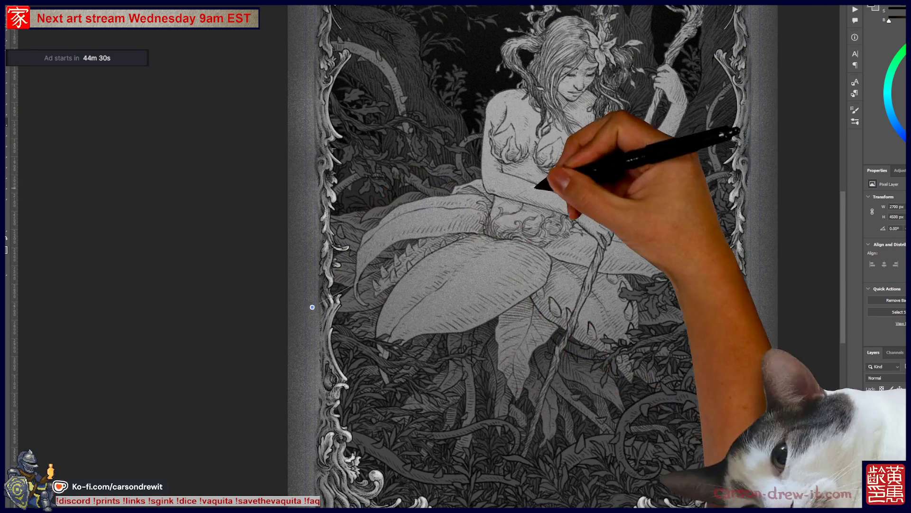
left_click_drag(493, 314, 452, 404)
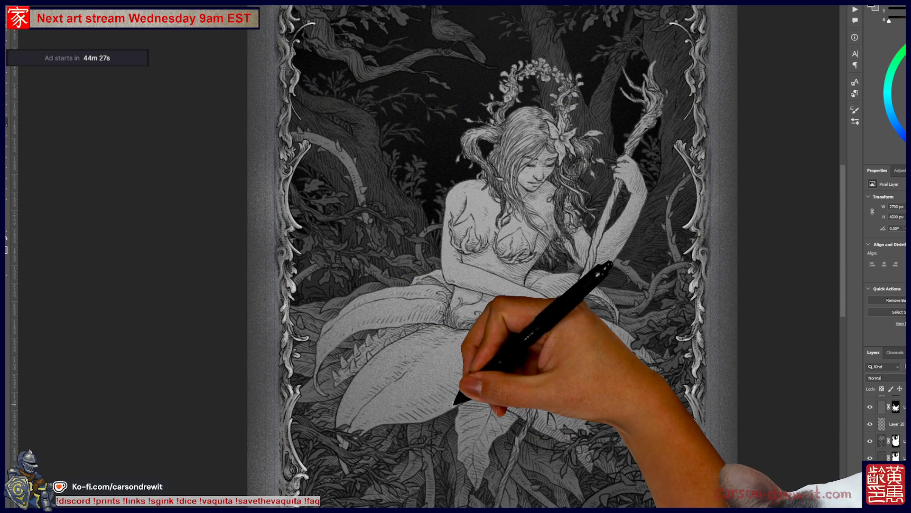
mouse_move(452, 404)
left_mouse_down()
mouse_move(515, 193)
mouse_move(498, 203)
mouse_move(494, 179)
mouse_move(536, 213)
left_mouse_up()
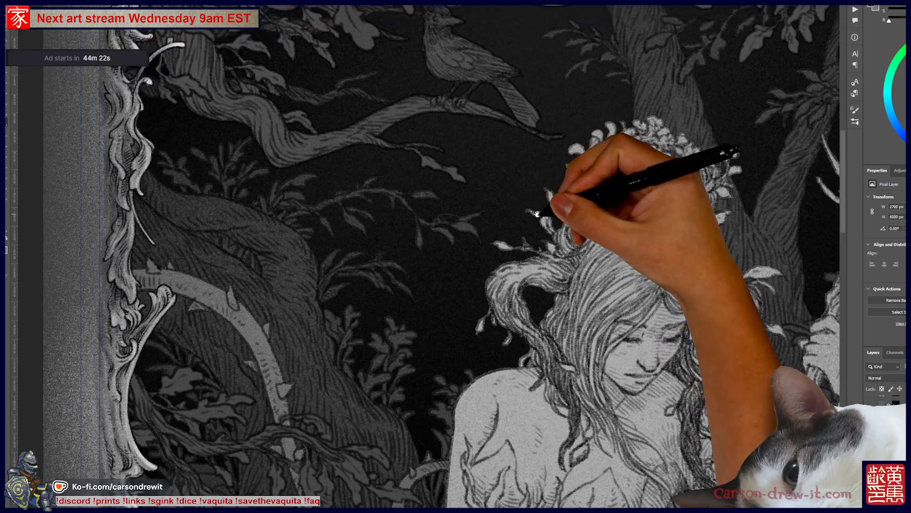
key("ctrl+plus")
key("ctrl+minus")
key("ctrl+minus")
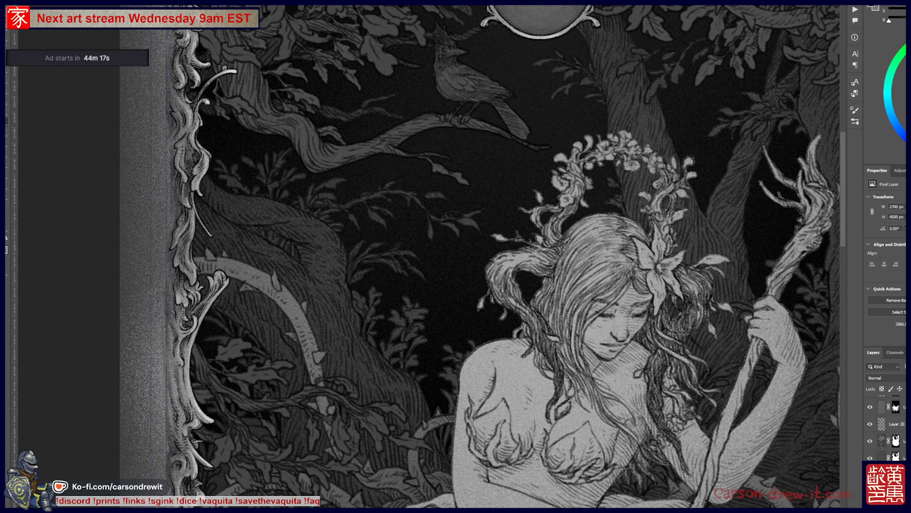
key("ctrl+minus")
mouse_move(511, 414)
left_mouse_down()
mouse_move(581, 301)
mouse_move(579, 313)
mouse_move(484, 208)
left_mouse_up()
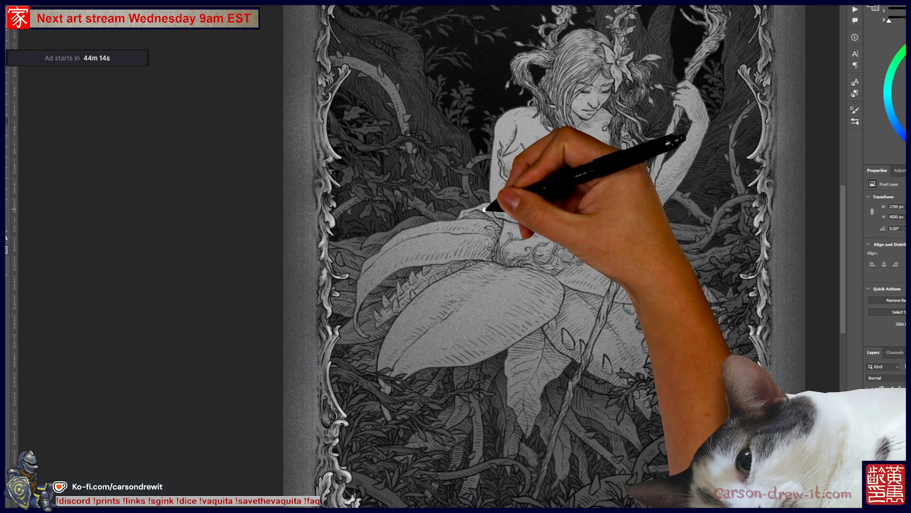
scroll(484, 208, "down", 3)
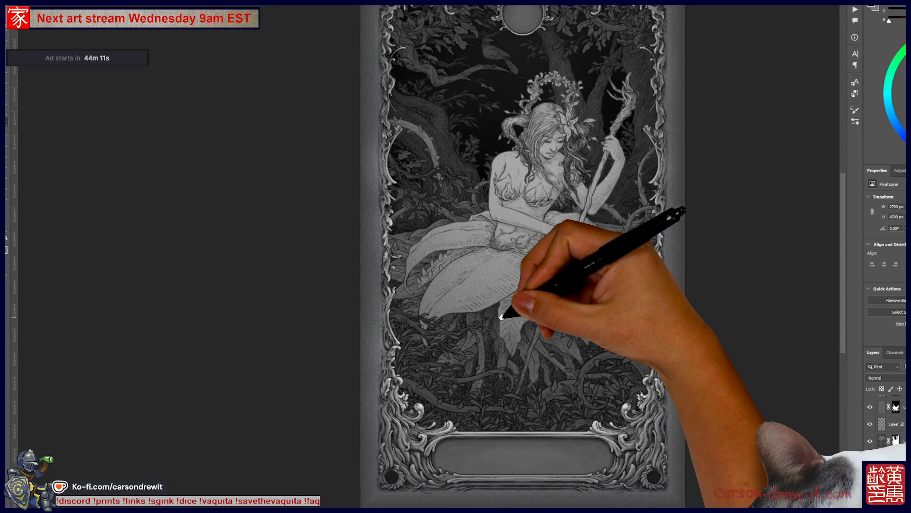
scroll(501, 317, "down", 1)
left_click_drag(501, 316, 503, 327)
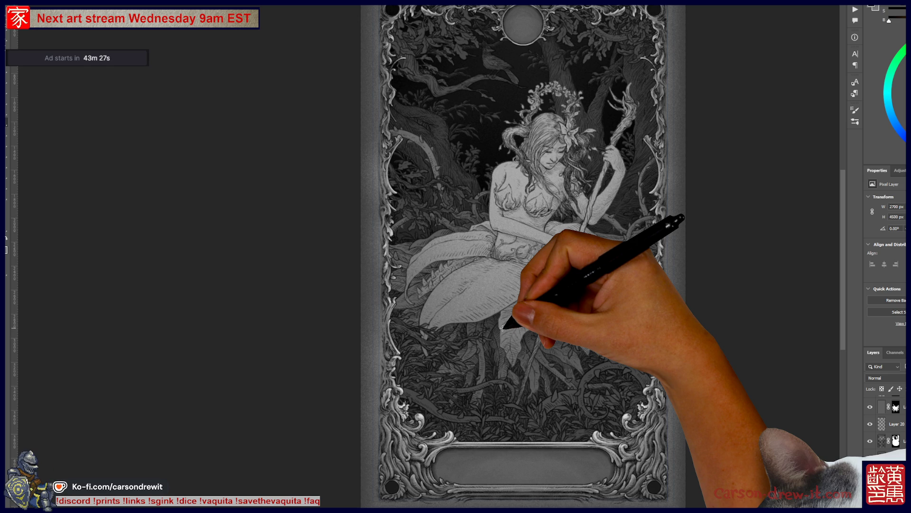
- Zoom out and pan around the illustration to review the seated figure
scroll(502, 326, "up", 5)
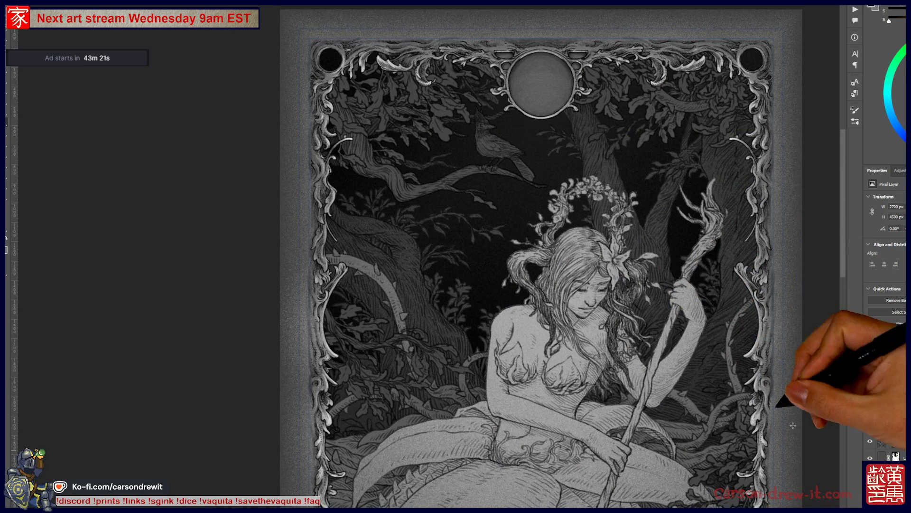
left_click_drag(465, 261, 533, 147)
key("ctrl+0")
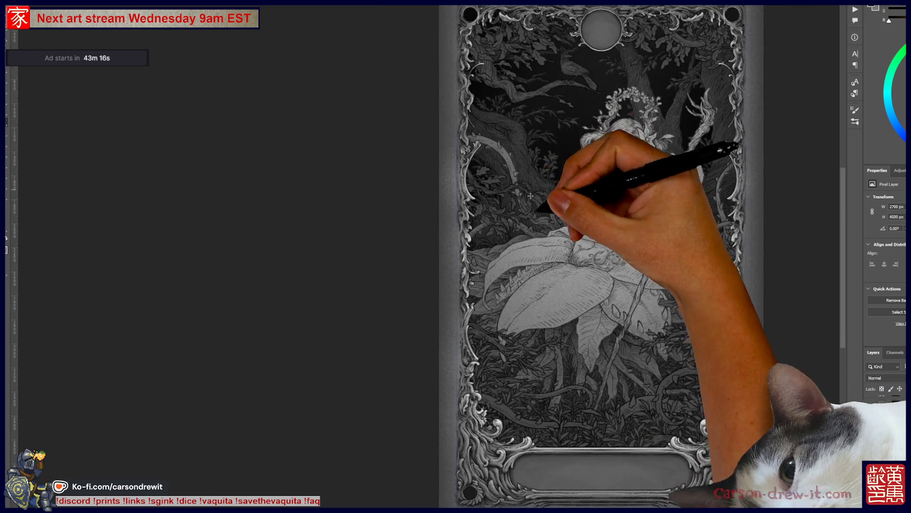
left_click_drag(606, 320, 598, 338)
scroll(599, 338, "up", 5)
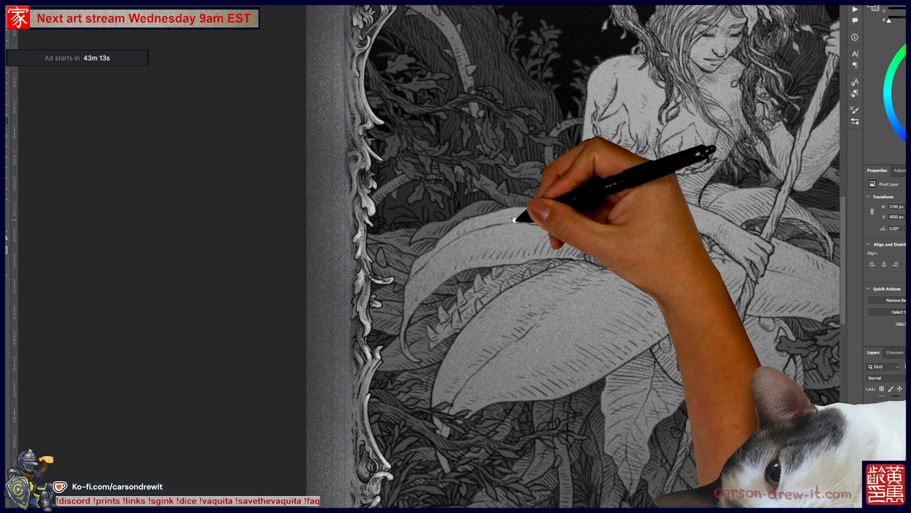
left_click_drag(525, 215, 540, 329)
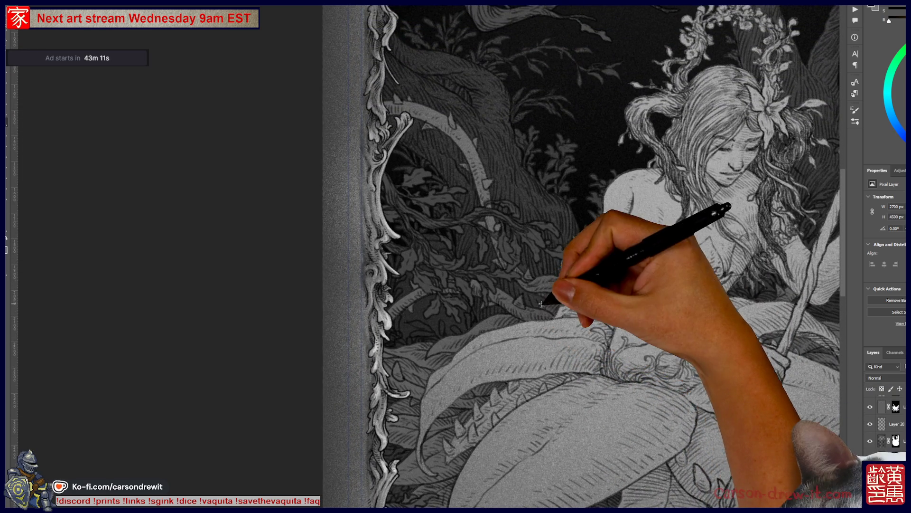
scroll(532, 334, "down", 2)
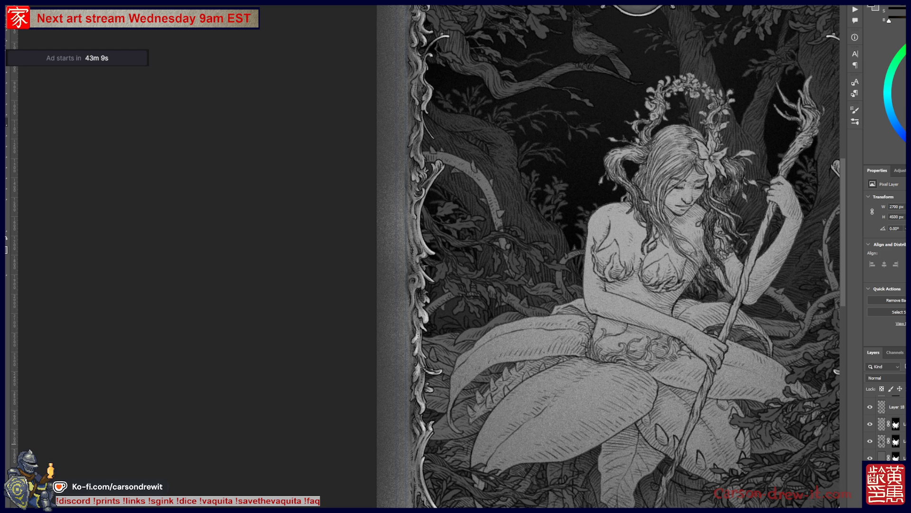
left_click_drag(580, 417, 482, 387)
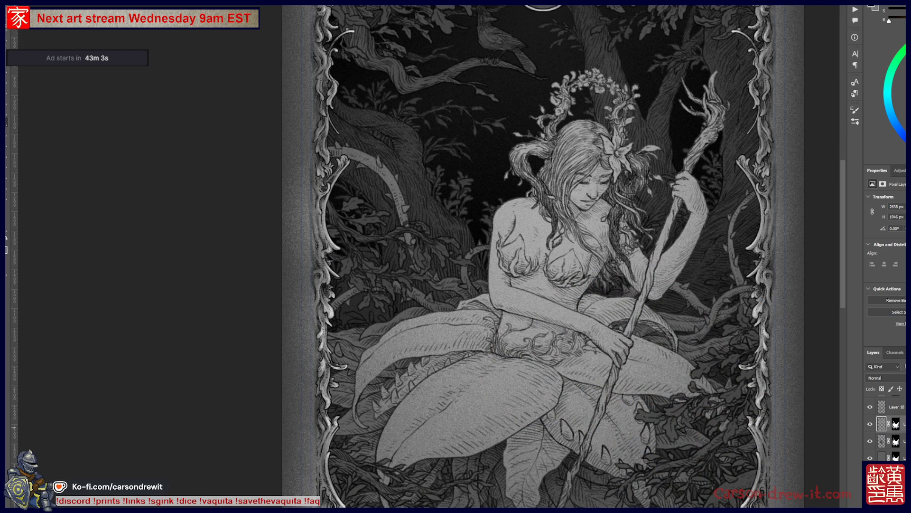
- Select the layer one row lower and drag the existing mask onto it
left_click_drag(621, 306, 626, 340)
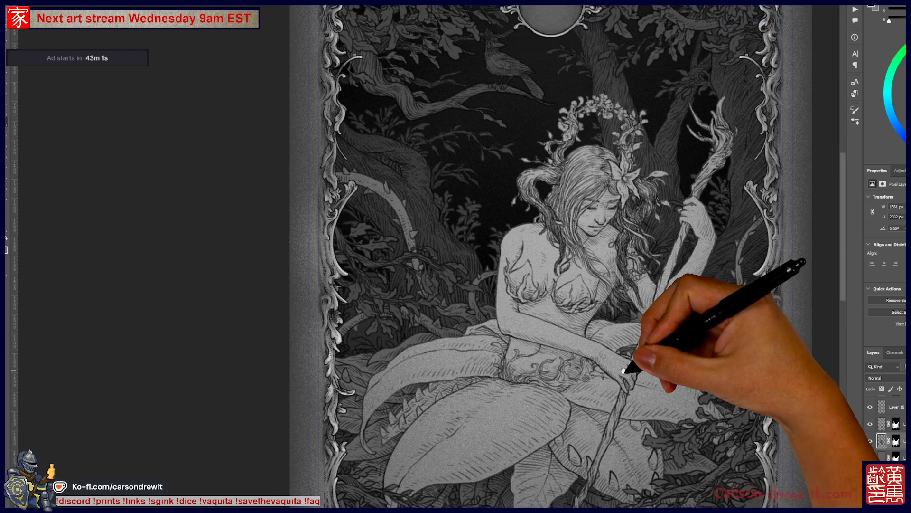
left_click(882, 441)
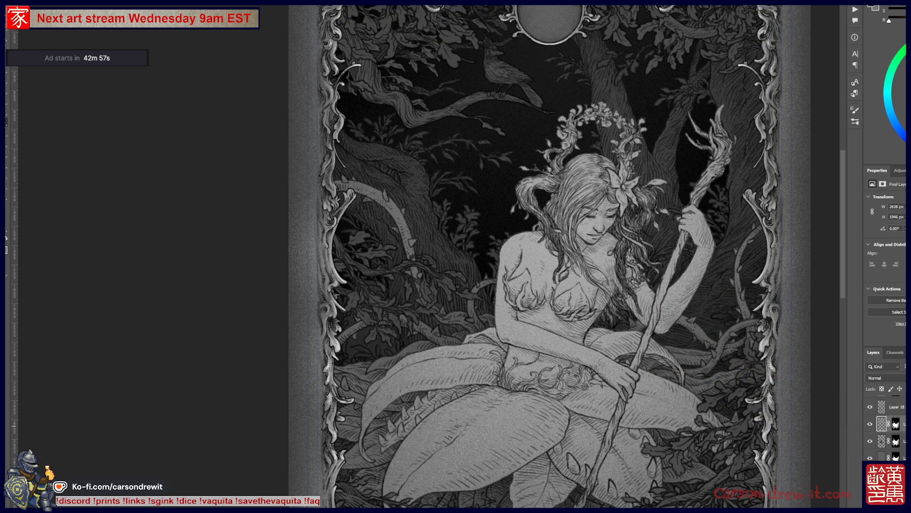
left_click_drag(892, 424, 897, 426)
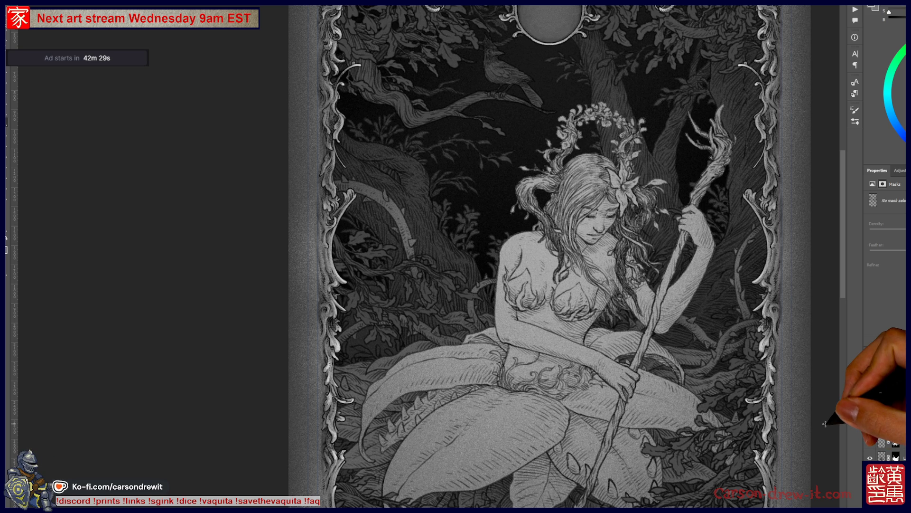
- Pan the artwork, then zoom out until the entire framed card fits the window
left_click_drag(573, 362, 598, 396)
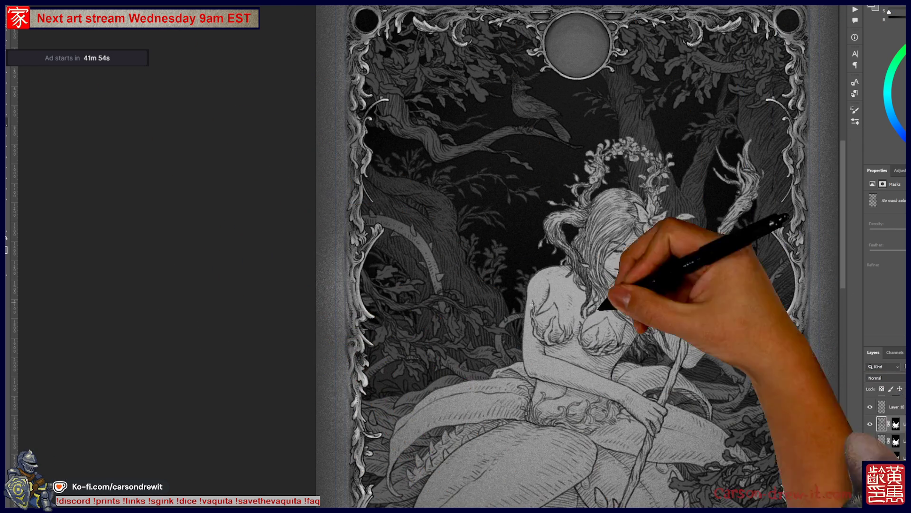
mouse_move(800, 366)
left_mouse_down()
mouse_move(611, 350)
mouse_move(403, 250)
mouse_move(525, 366)
mouse_move(501, 368)
mouse_move(506, 412)
left_mouse_up()
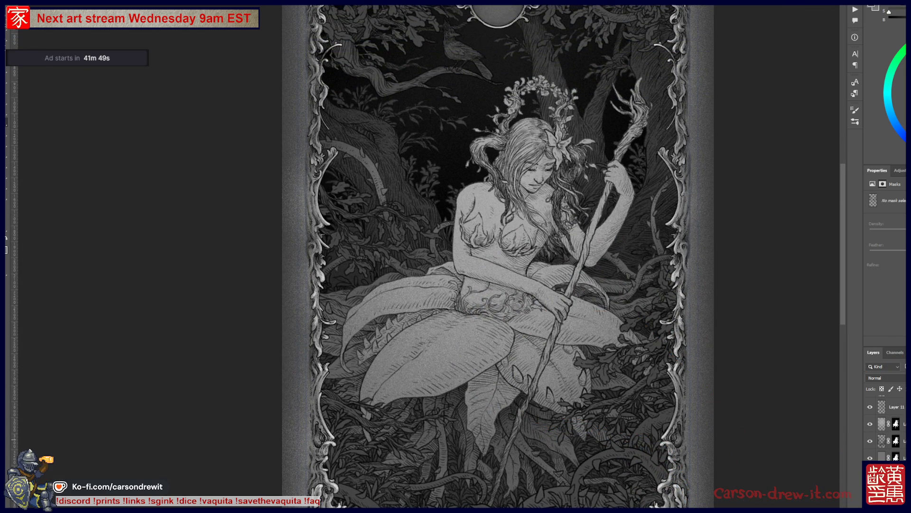
left_click(882, 423)
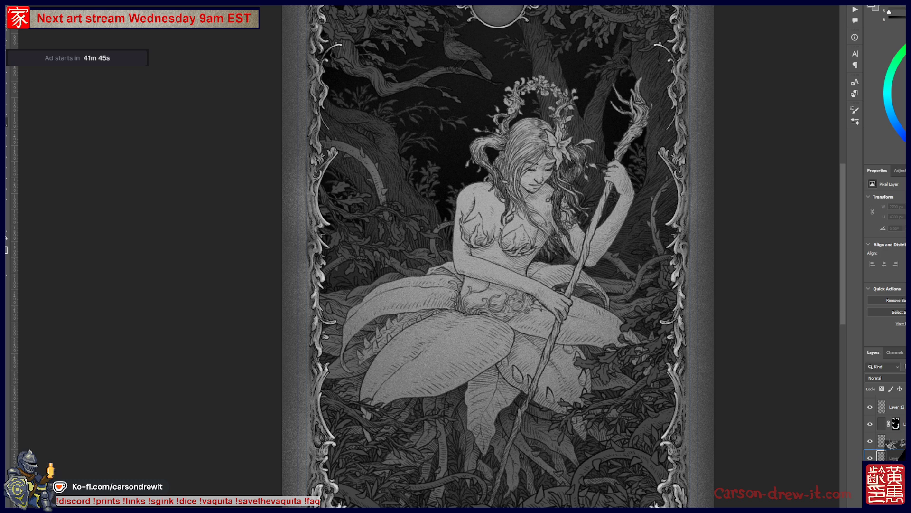
left_click(896, 456)
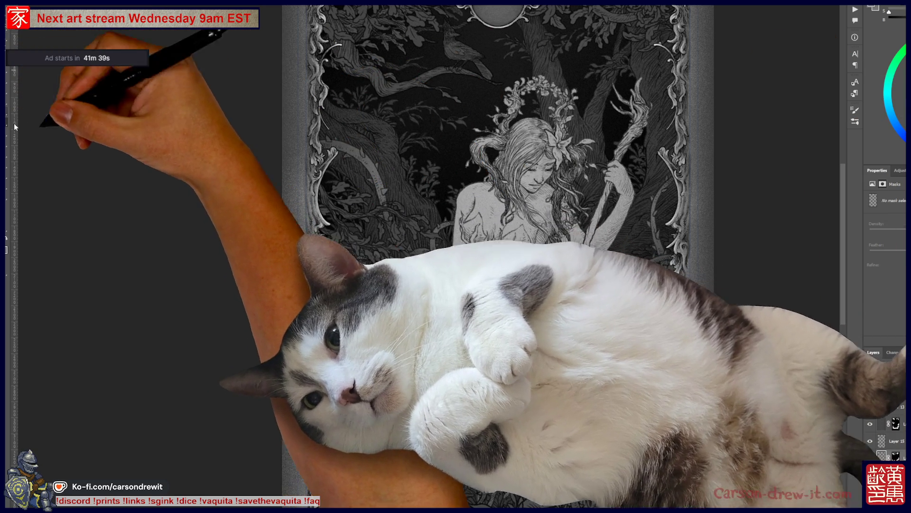
scroll(401, 212, "up", 2)
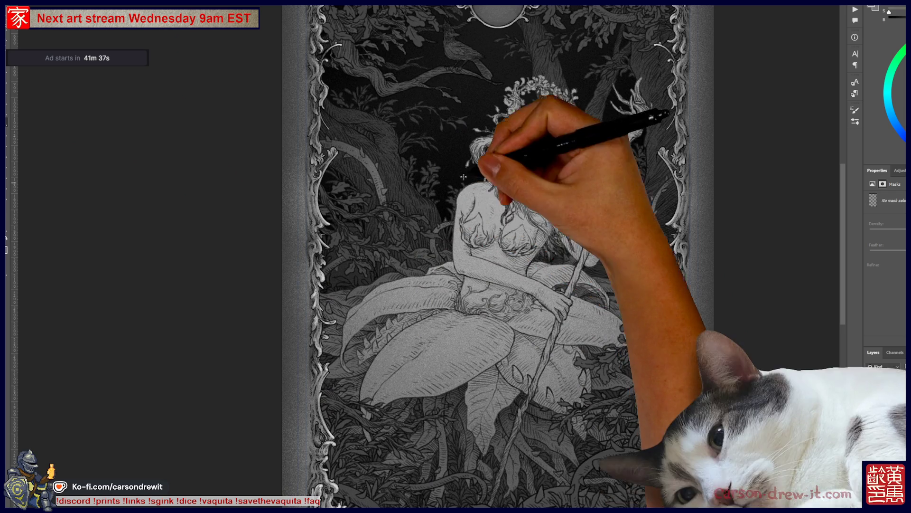
scroll(466, 276, "down", 2)
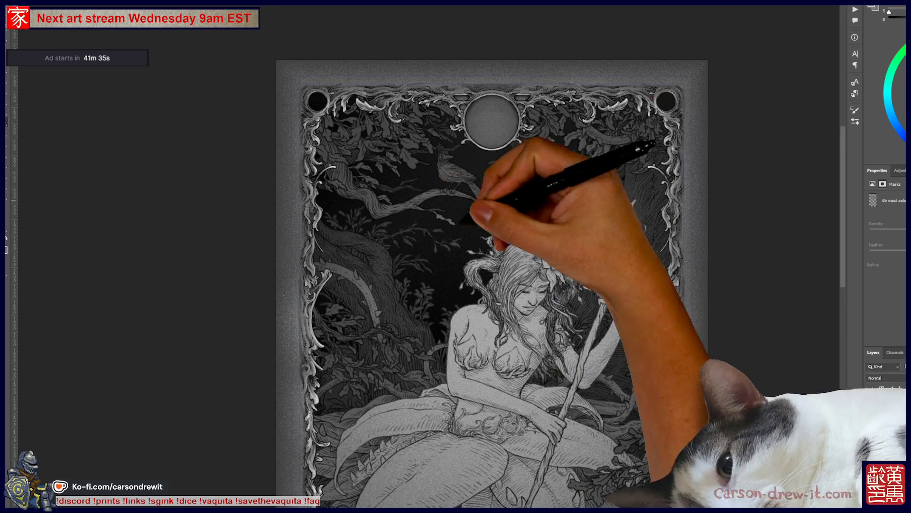
scroll(468, 170, "up", 1)
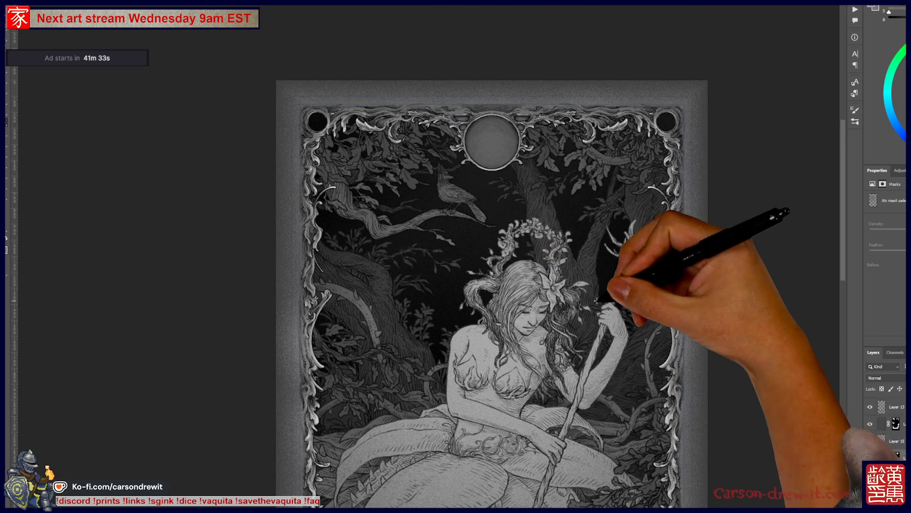
scroll(539, 264, "up", 2)
scroll(504, 369, "down", 2)
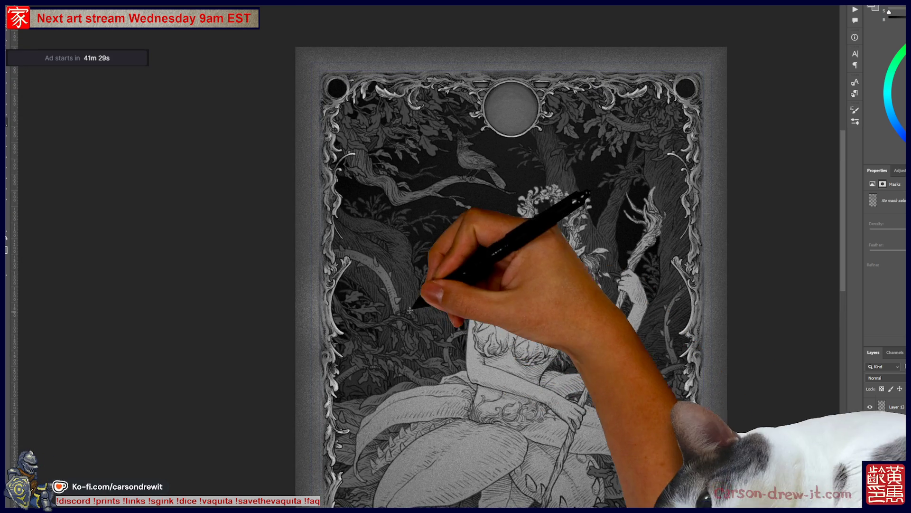
mouse_move(511, 385)
left_mouse_down()
mouse_move(524, 311)
mouse_move(512, 180)
left_mouse_up()
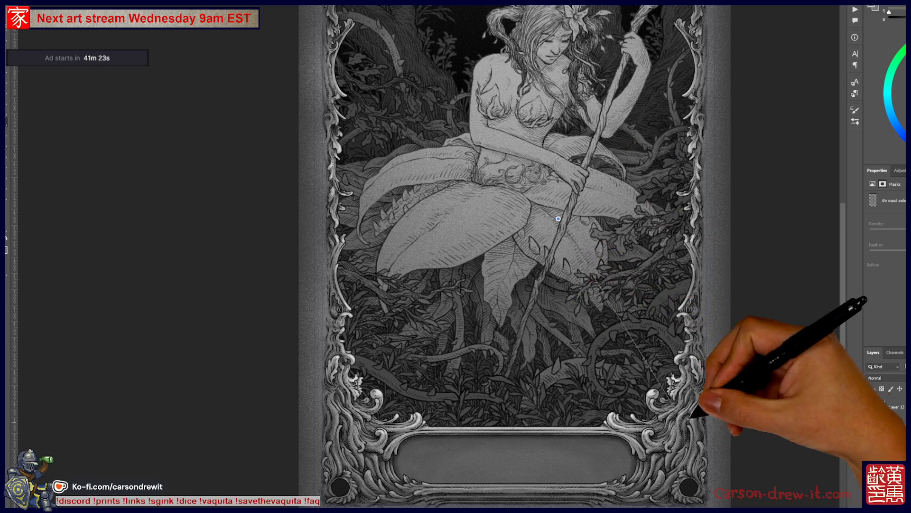
left_click_drag(611, 254, 556, 390)
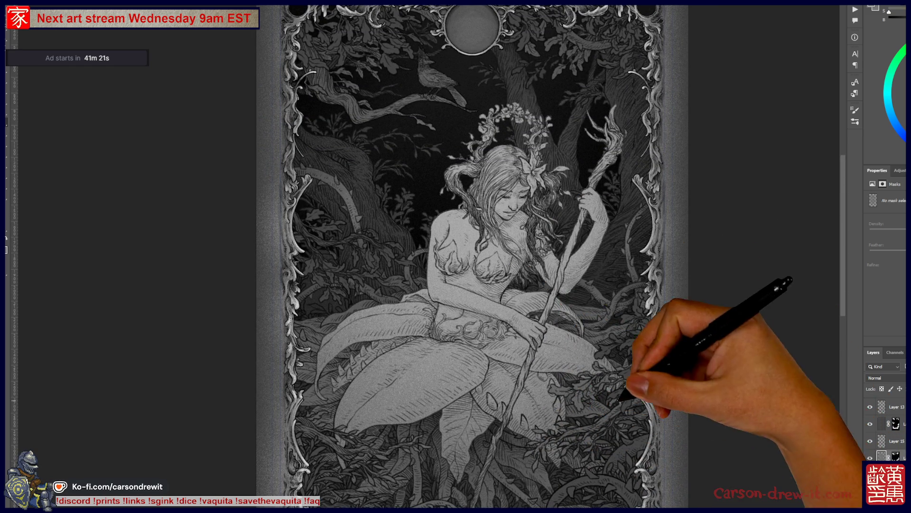
left_click_drag(418, 252, 458, 349)
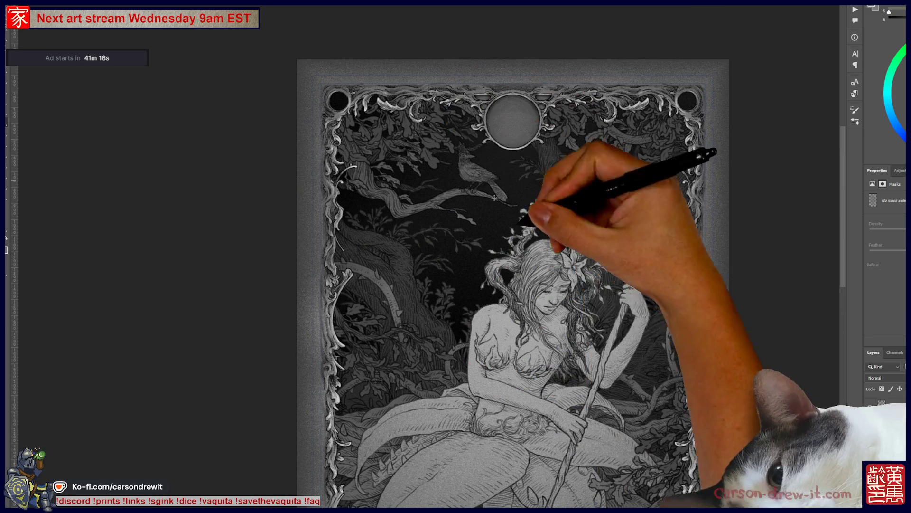
mouse_move(485, 447)
left_mouse_down()
mouse_move(493, 313)
mouse_move(536, 324)
left_mouse_up()
scroll(539, 333, "down", 2)
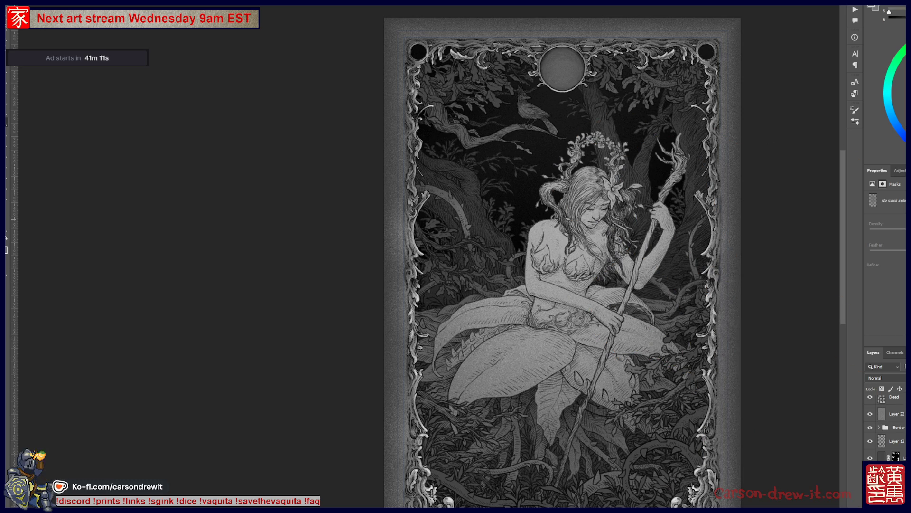
left_click(882, 457)
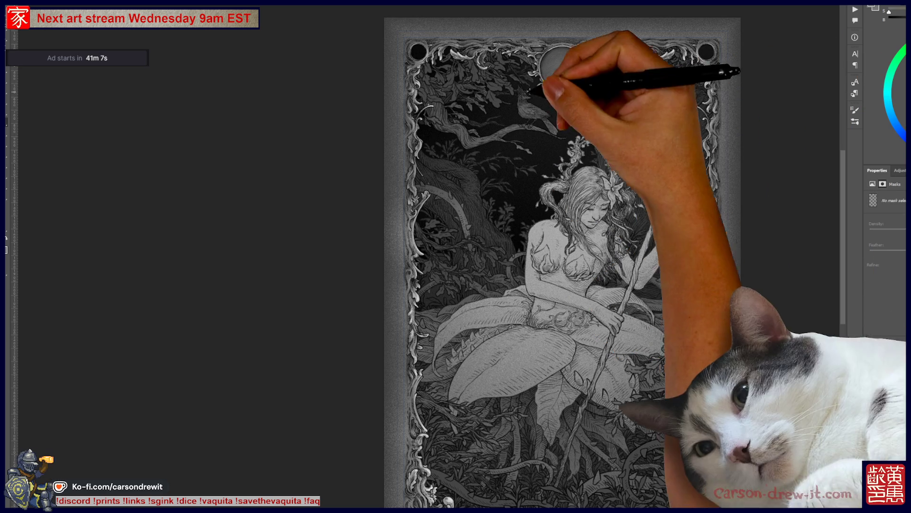
key("ctrl+backslash")
left_click_drag(364, 7, 365, 101)
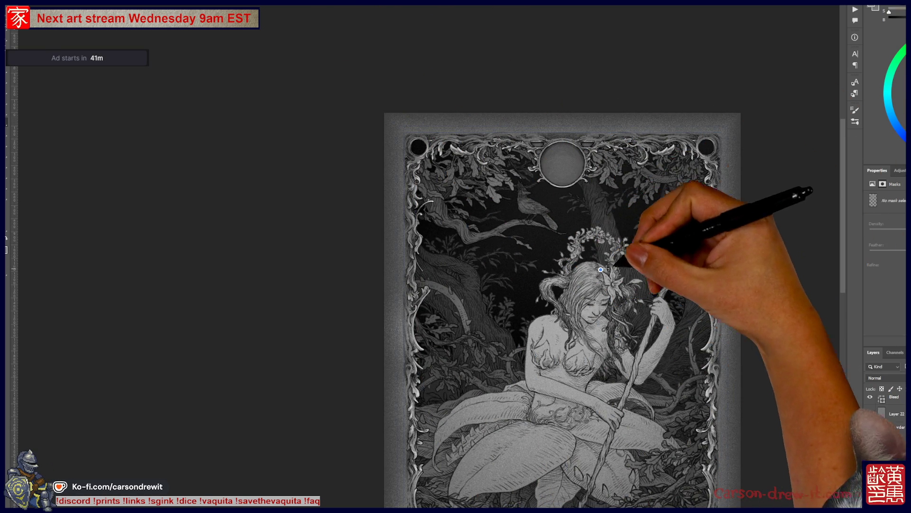
left_click_drag(612, 285, 672, 174)
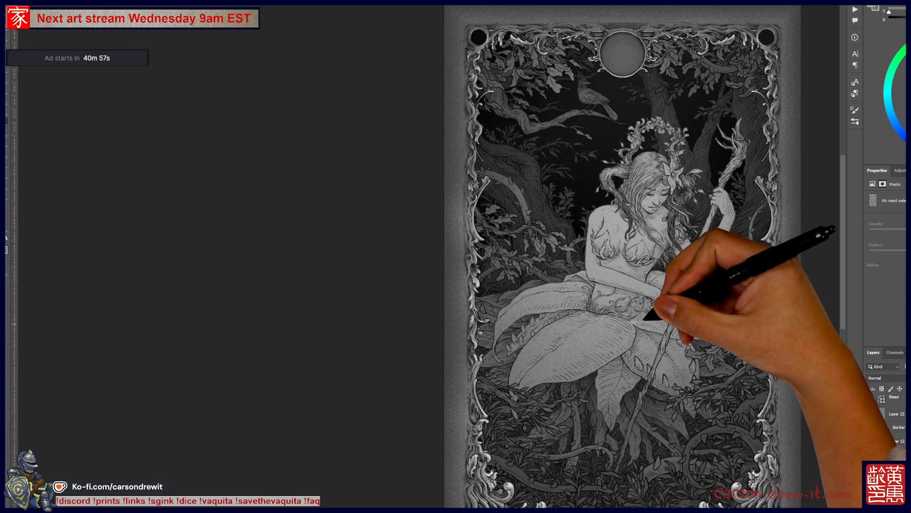
left_click_drag(636, 233, 596, 233)
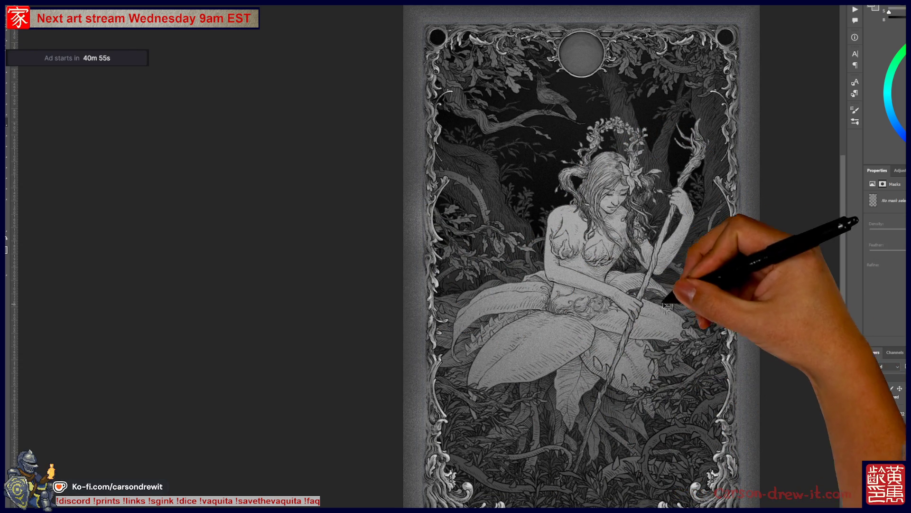
left_click_drag(674, 342, 681, 251)
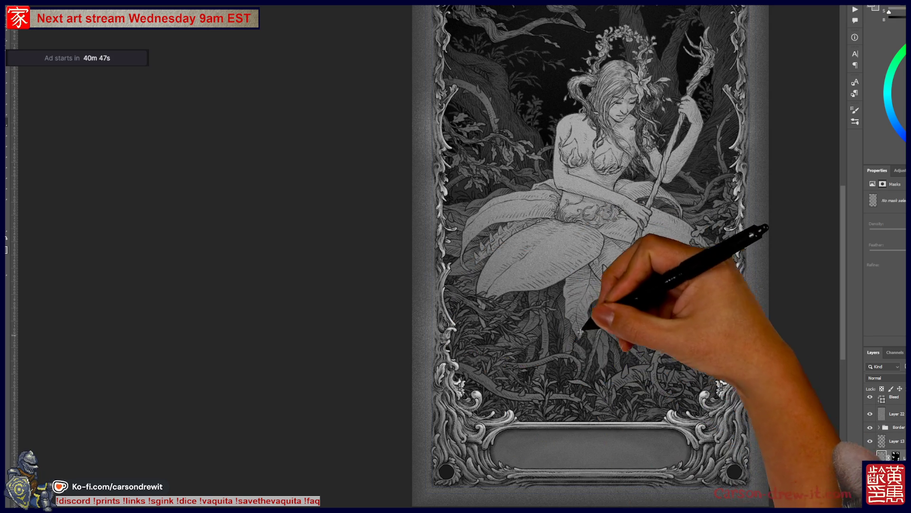
left_click_drag(588, 327, 589, 462)
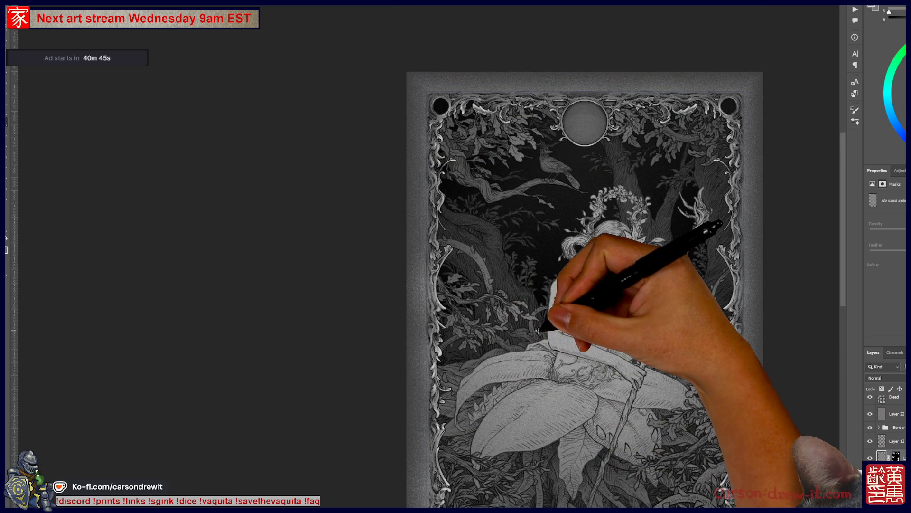
scroll(585, 289, "up", 1)
scroll(565, 256, "down", 1)
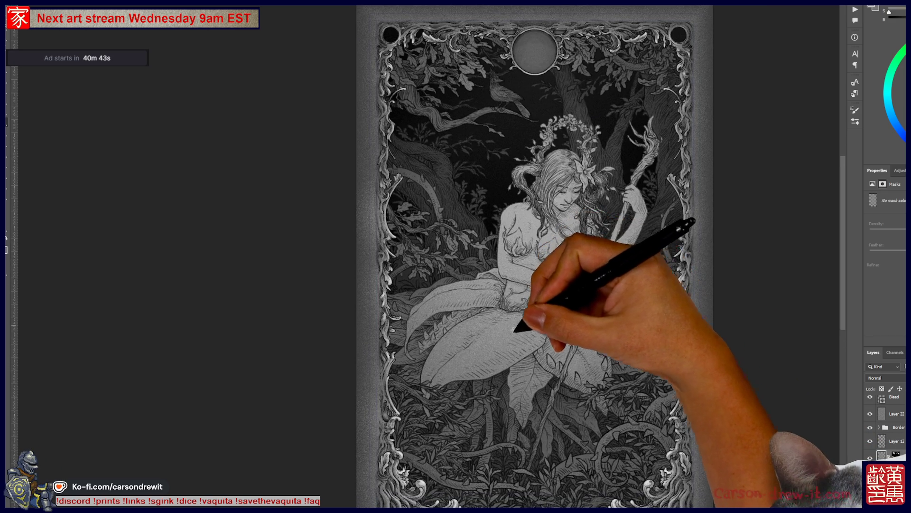
scroll(541, 294, "down", 2)
left_click_drag(546, 332, 549, 307)
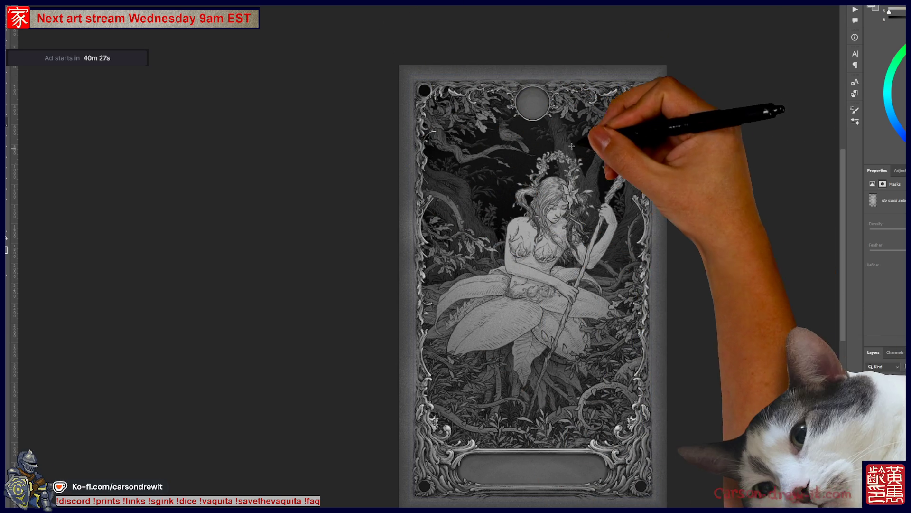
left_click_drag(516, 189, 530, 258)
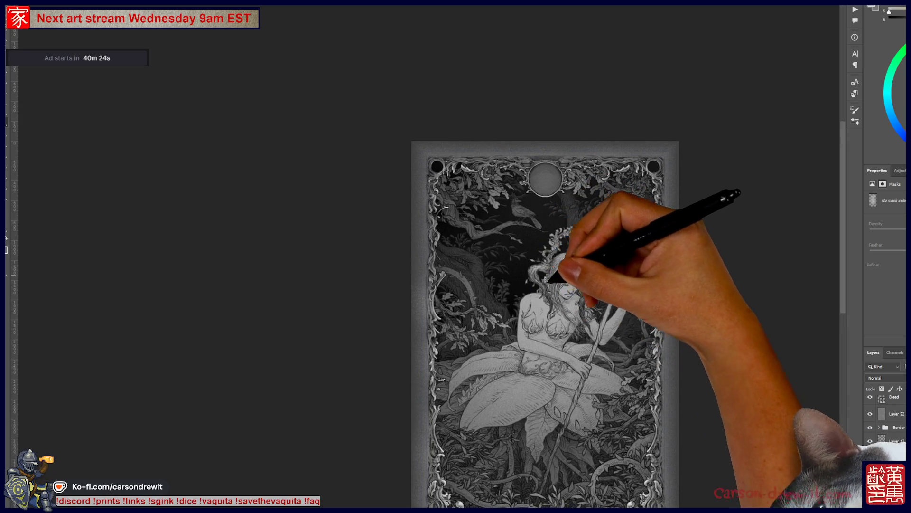
scroll(531, 259, "up", 2)
scroll(464, 322, "up", 2)
scroll(479, 387, "down", 3)
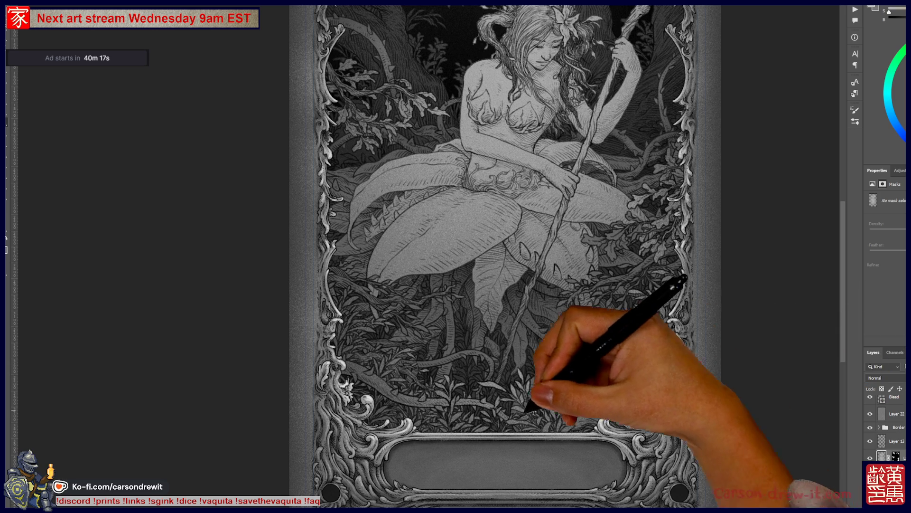
scroll(446, 399, "up", 2)
scroll(448, 393, "up", 1)
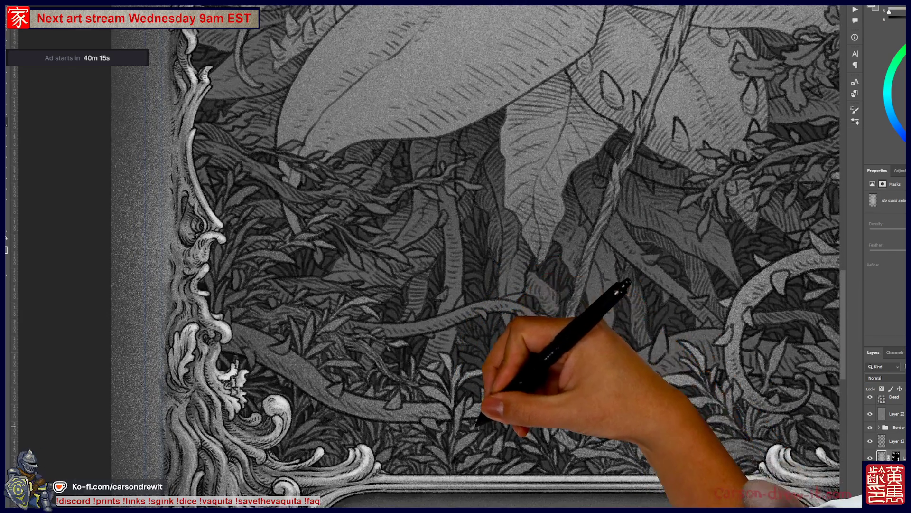
scroll(484, 417, "up", 1)
scroll(477, 420, "down", 3)
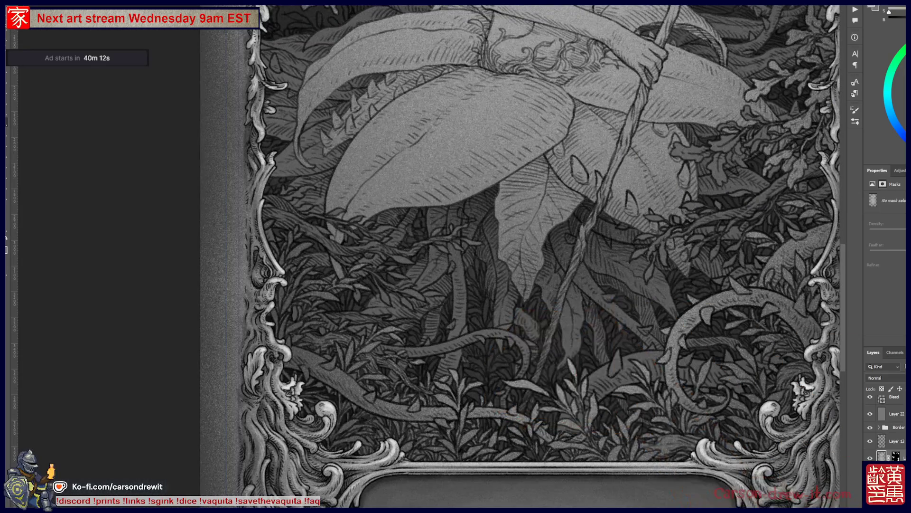
scroll(885, 418, "down", 2)
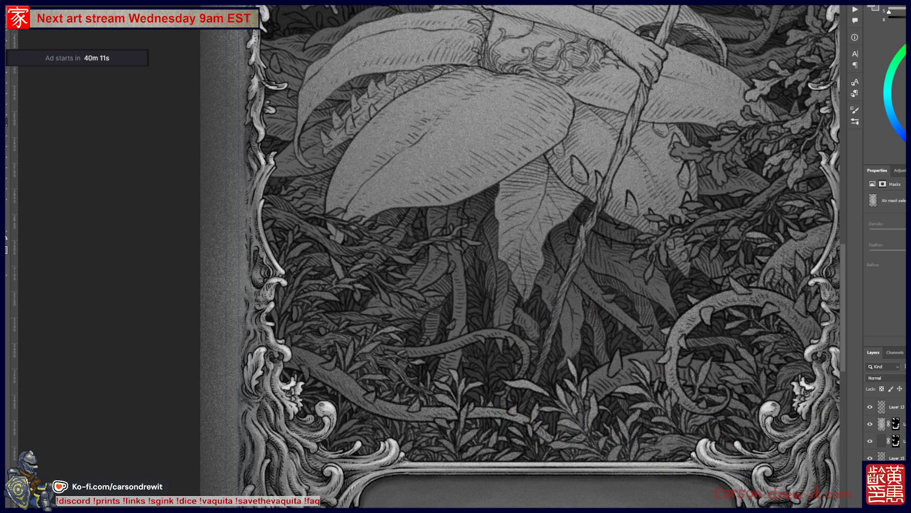
left_click(895, 407)
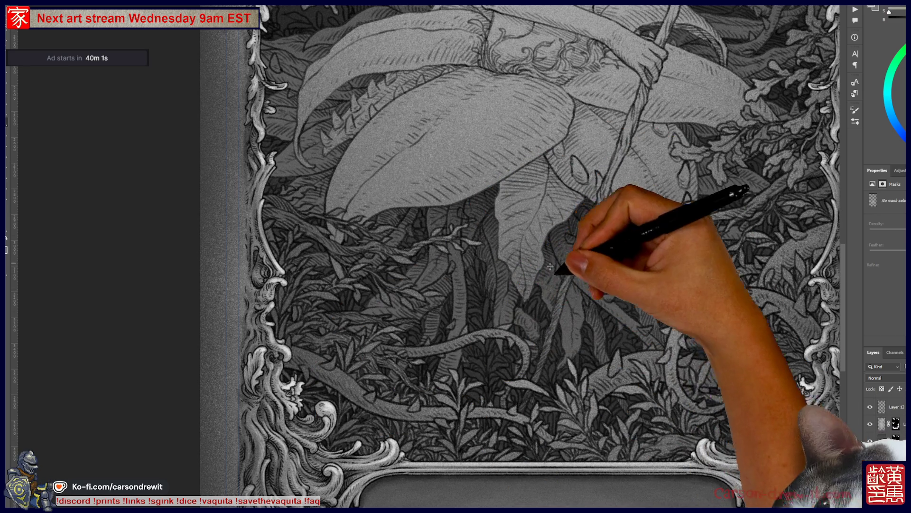
mouse_move(774, 142)
left_mouse_down()
mouse_move(635, 179)
mouse_move(590, 384)
left_mouse_up()
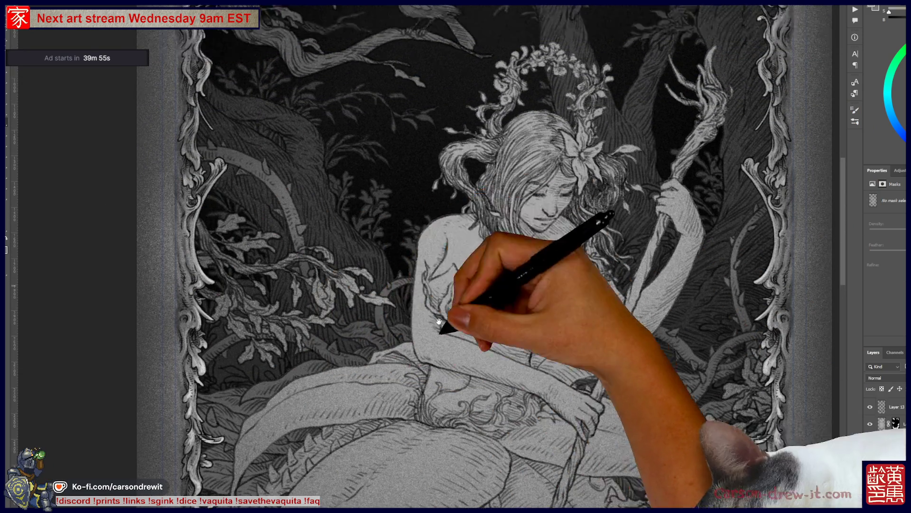
left_click_drag(433, 325, 407, 387)
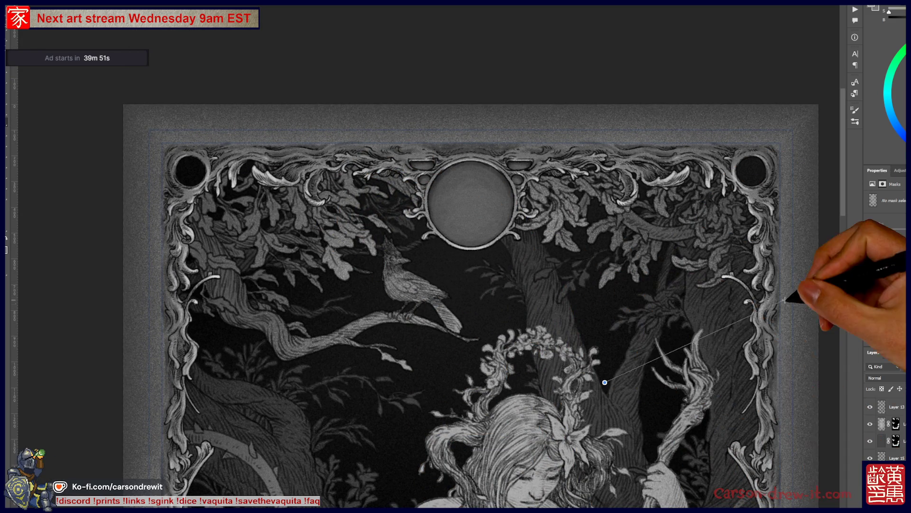
left_click_drag(470, 420, 531, 367)
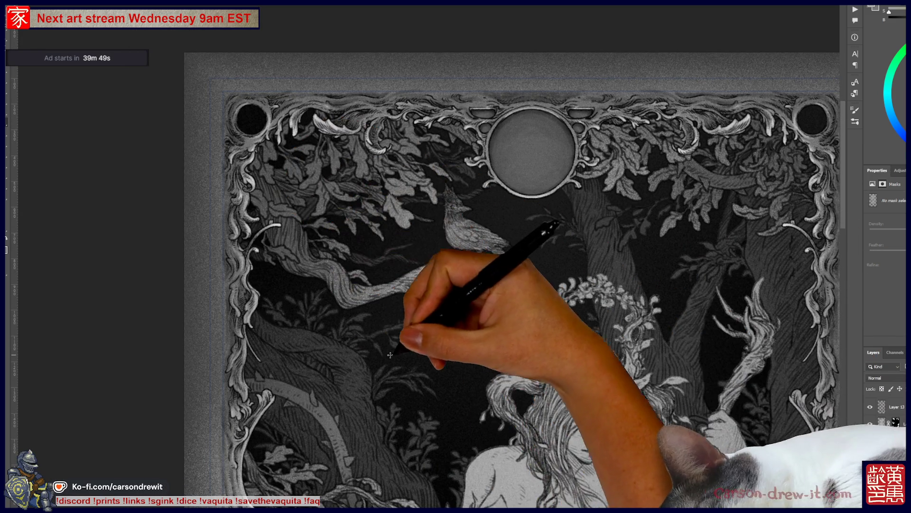
left_click_drag(478, 434, 529, 204)
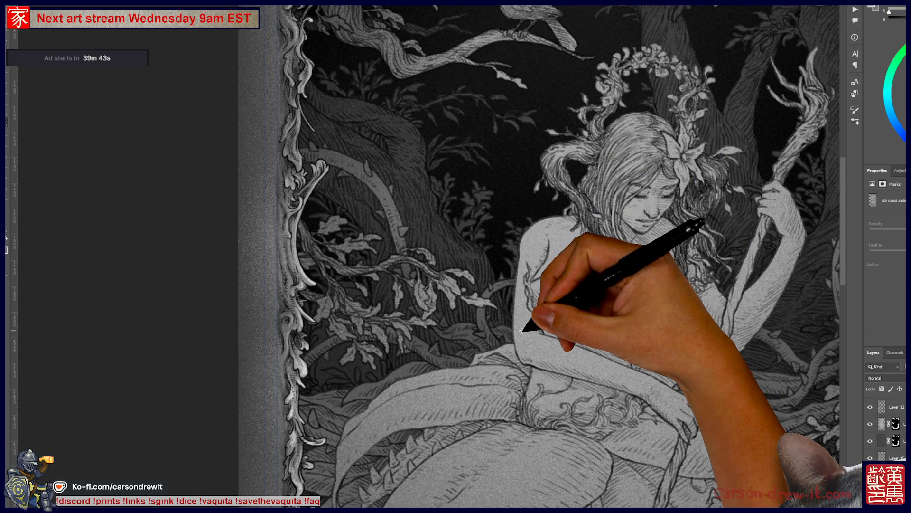
key("ctrl+minus")
key("ctrl+minus")
left_click_drag(482, 378, 517, 325)
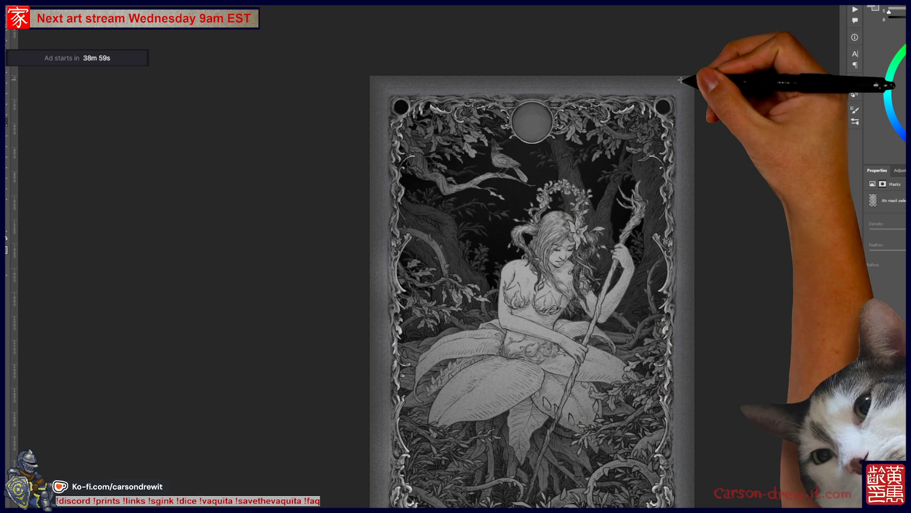
scroll(579, 417, "down", 3)
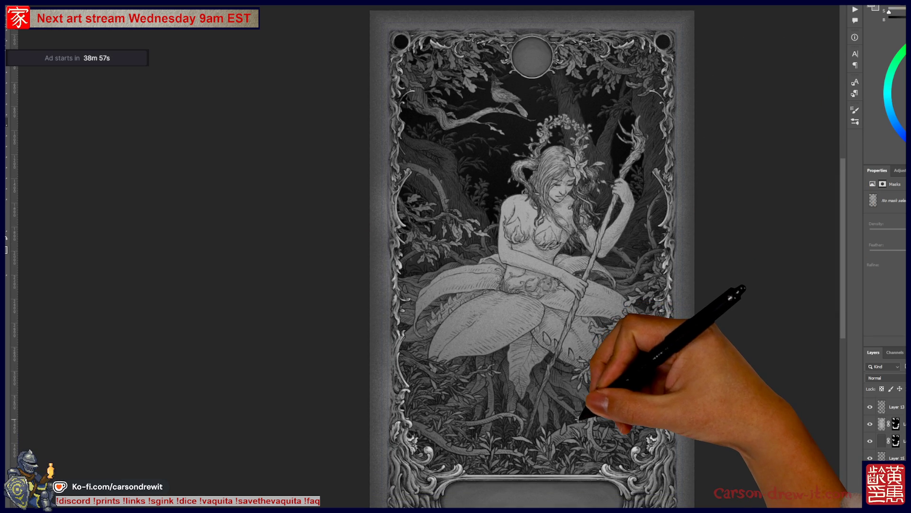
scroll(554, 326, "up", 2)
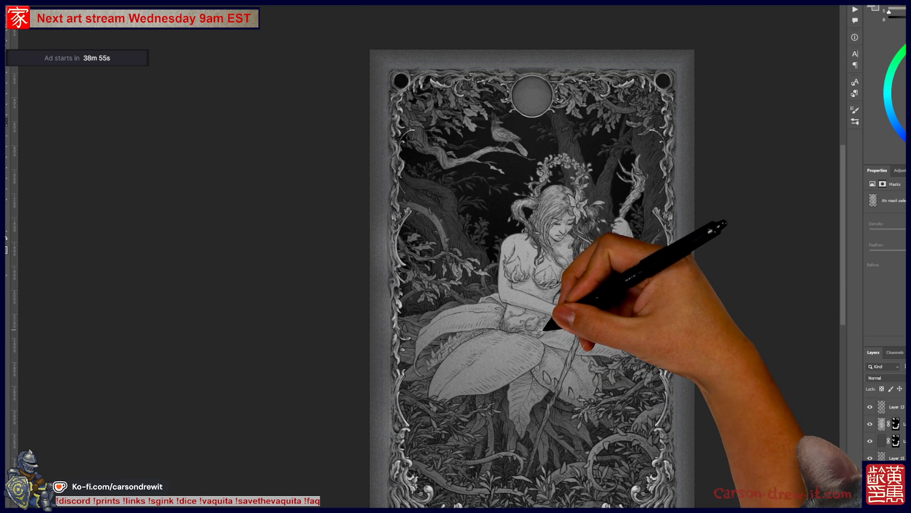
scroll(546, 327, "up", 2)
scroll(564, 333, "up", 1)
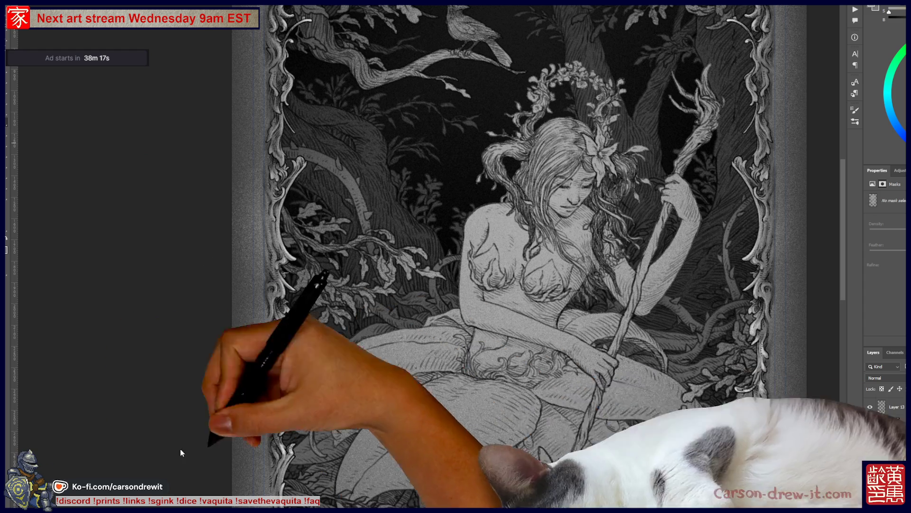
key("ctrl+minus")
mouse_move(537, 337)
left_mouse_down()
mouse_move(602, 244)
mouse_move(526, 285)
mouse_move(511, 320)
left_mouse_up()
key("ctrl+plus")
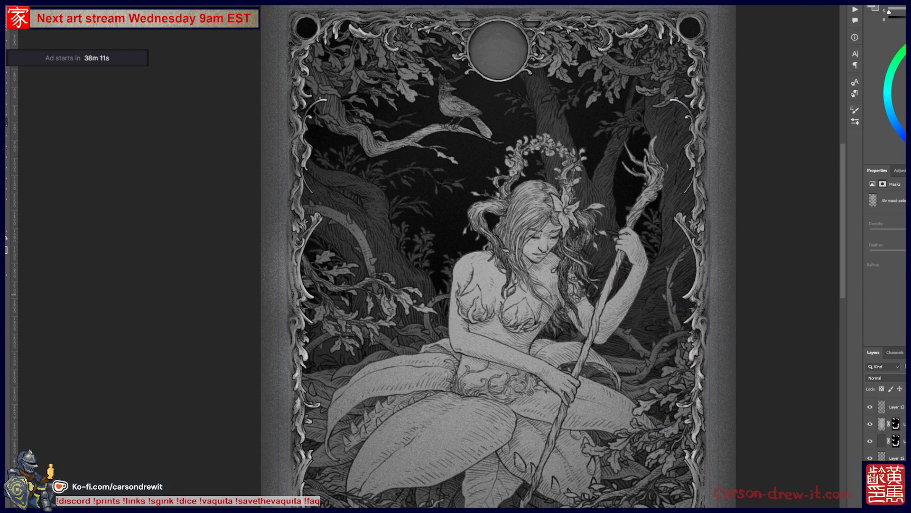
scroll(885, 427, "down", 2)
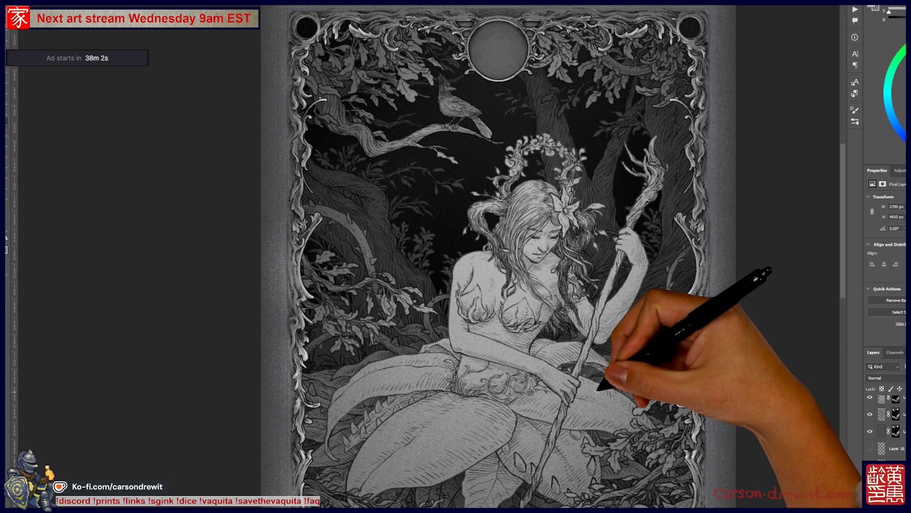
- Zoom out and back in on the seated figure, then switch to the browser's Twitch channel
left_click_drag(512, 440, 540, 402)
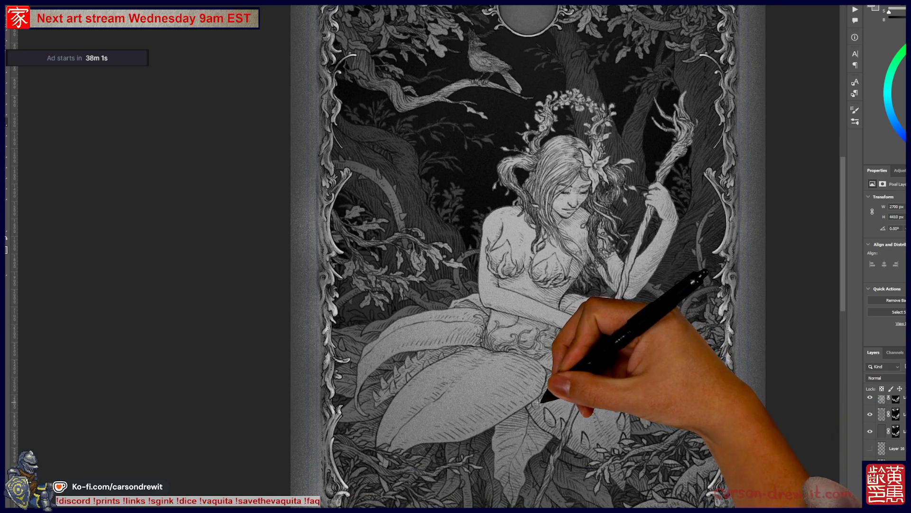
key("ctrl+minus")
key("ctrl+minus")
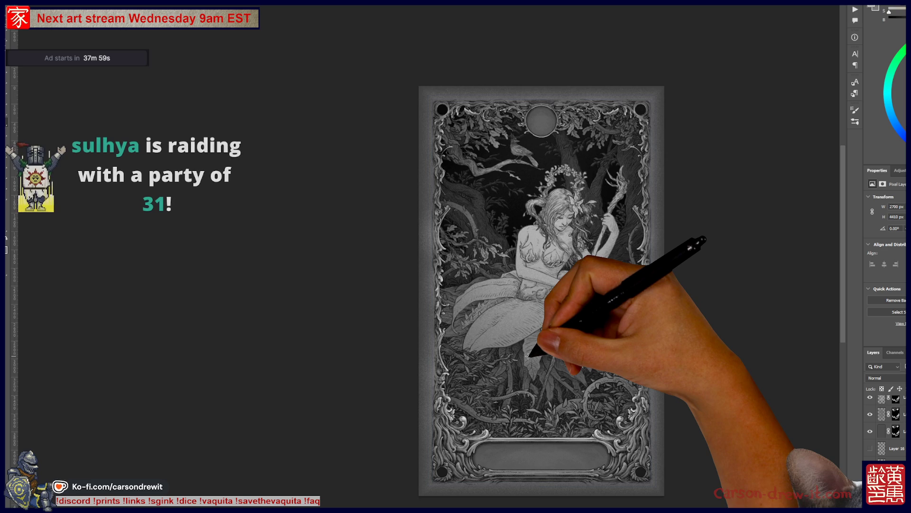
key("ctrl+plus")
left_click_drag(572, 359, 550, 361)
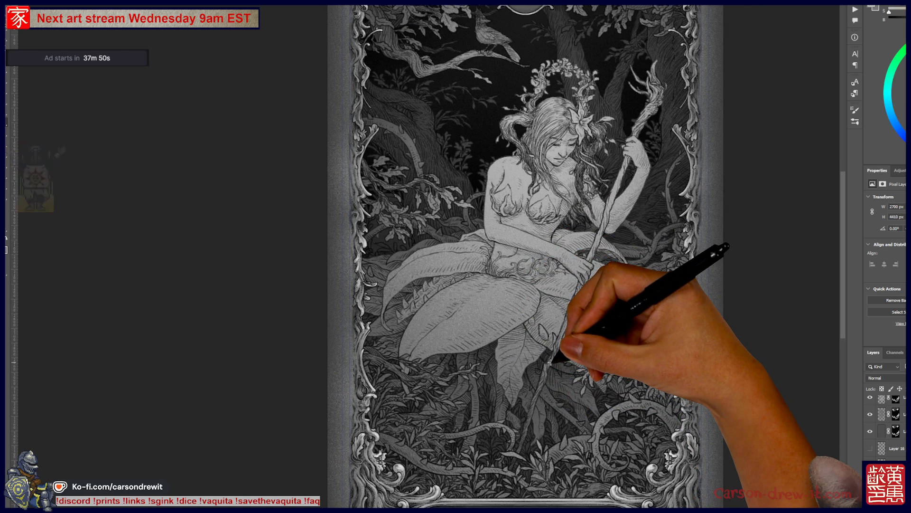
left_click_drag(549, 362, 511, 382)
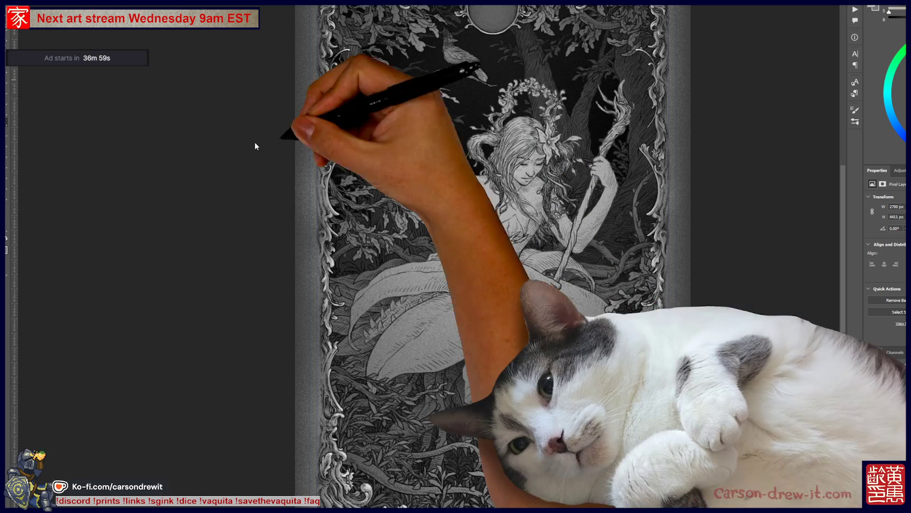
key("alt+Tab")
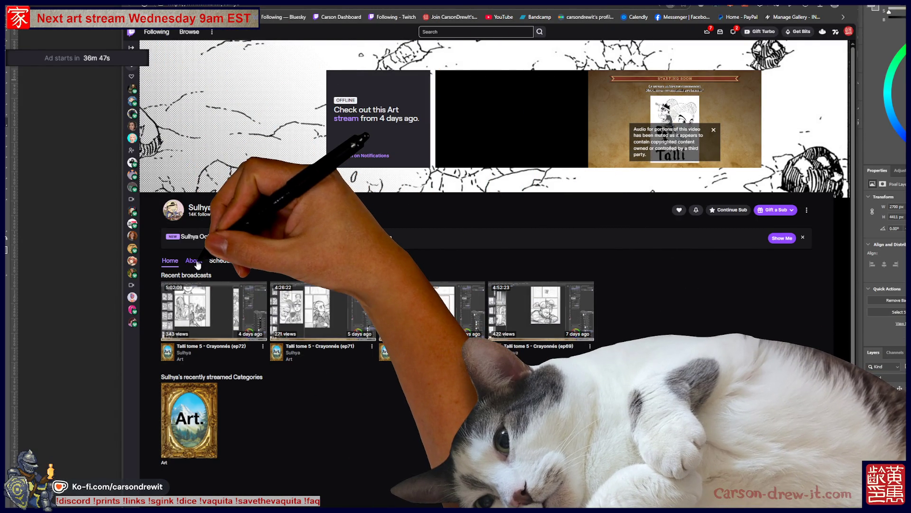
- Show the Twitch channel's About section, then open the first linked Instagram post
left_click(197, 261)
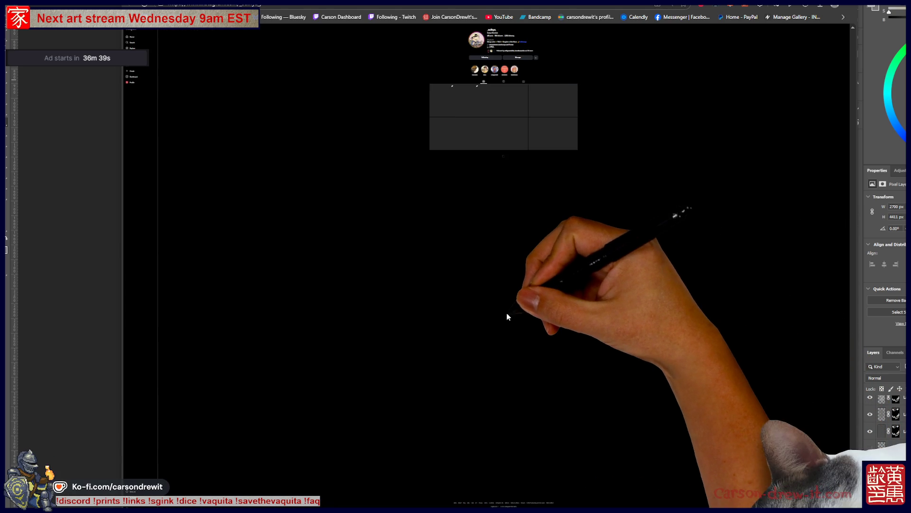
left_click(439, 94)
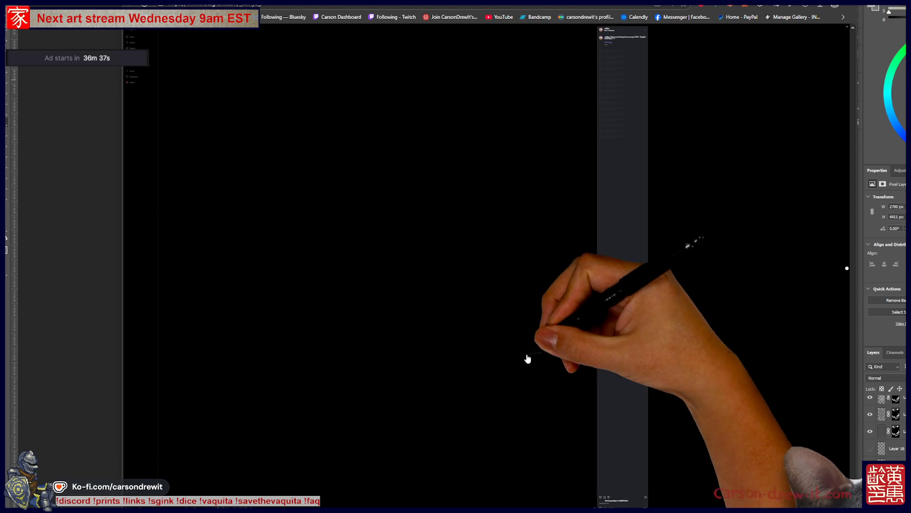
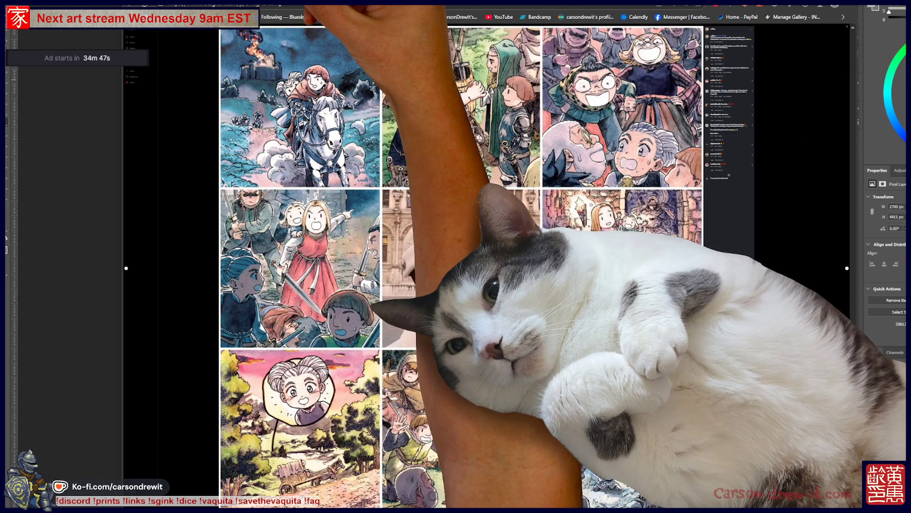
- Scroll through the artist's Twitch About panels, then bring up the Ankama Talli Tome 1 product page
key("ctrl+w")
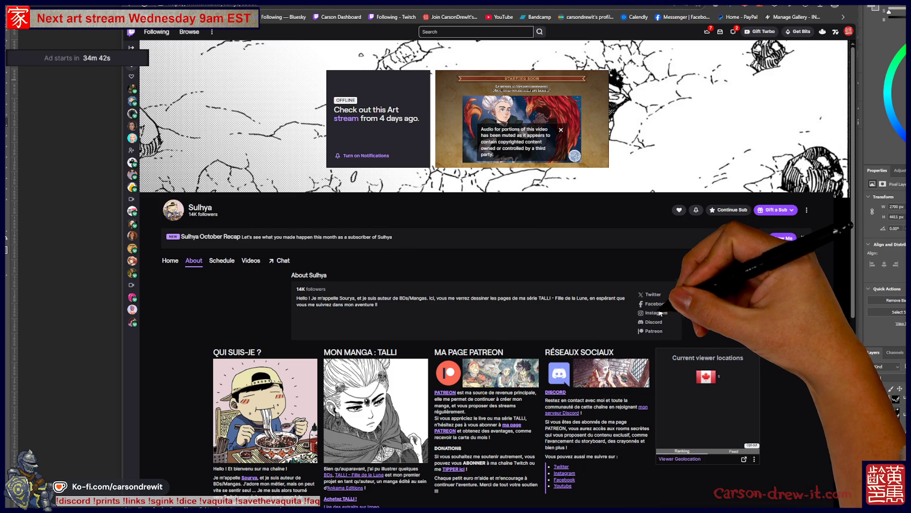
scroll(555, 363, "down", 3)
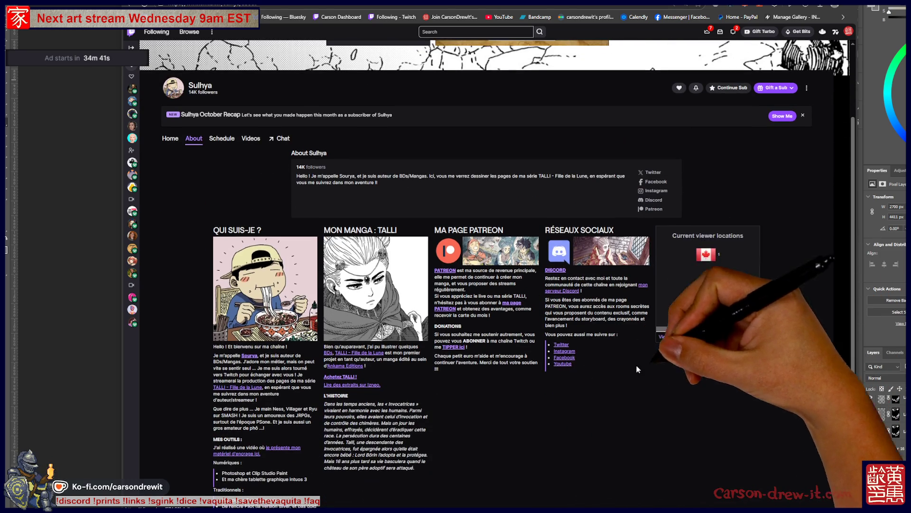
scroll(340, 359, "down", 3)
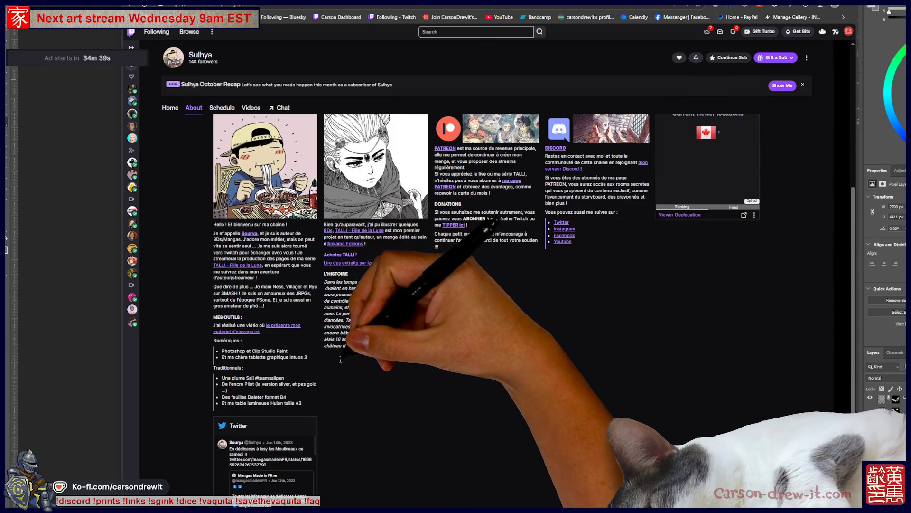
key("alt+Tab")
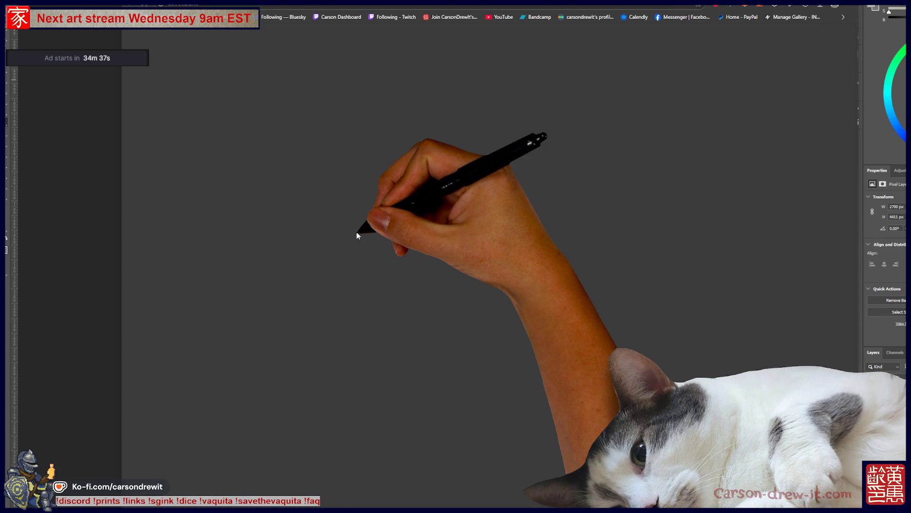
key("alt+Tab")
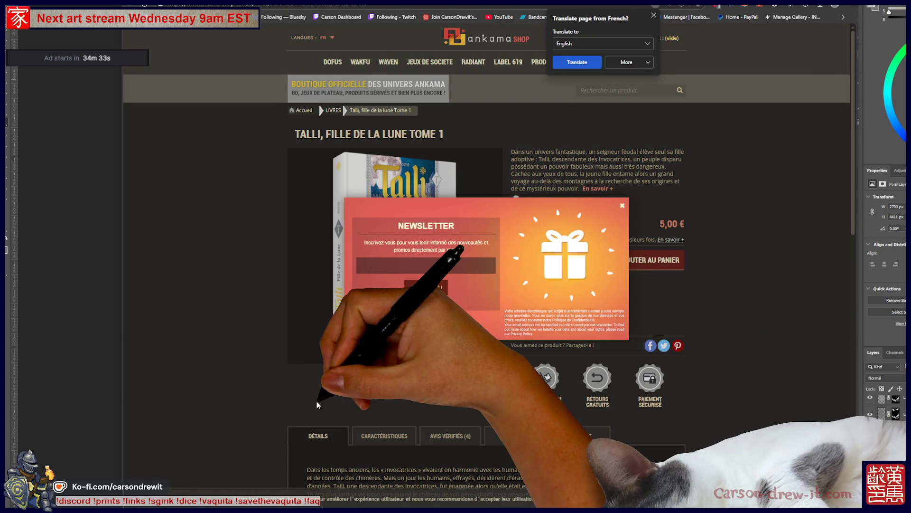
- Dismiss the newsletter popup and view the Talli cover enlarged, then close it
left_click(623, 206)
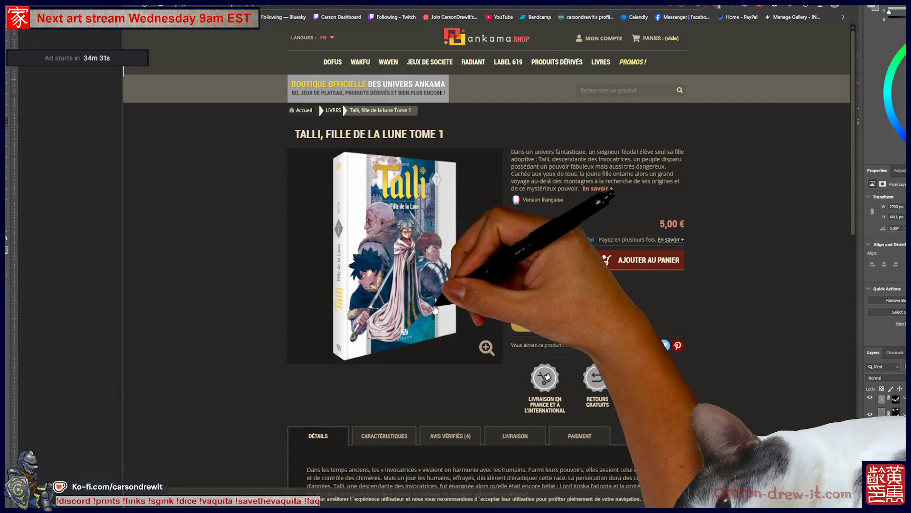
left_click(482, 334)
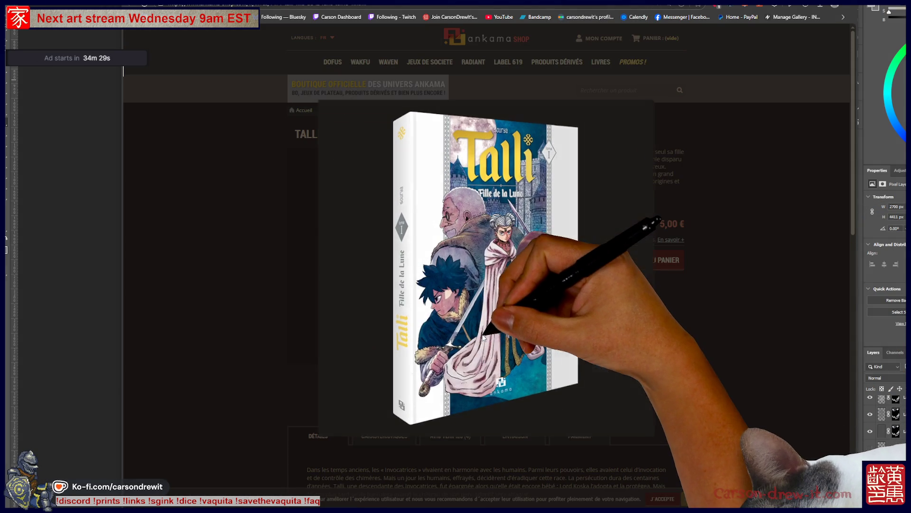
left_click(733, 309)
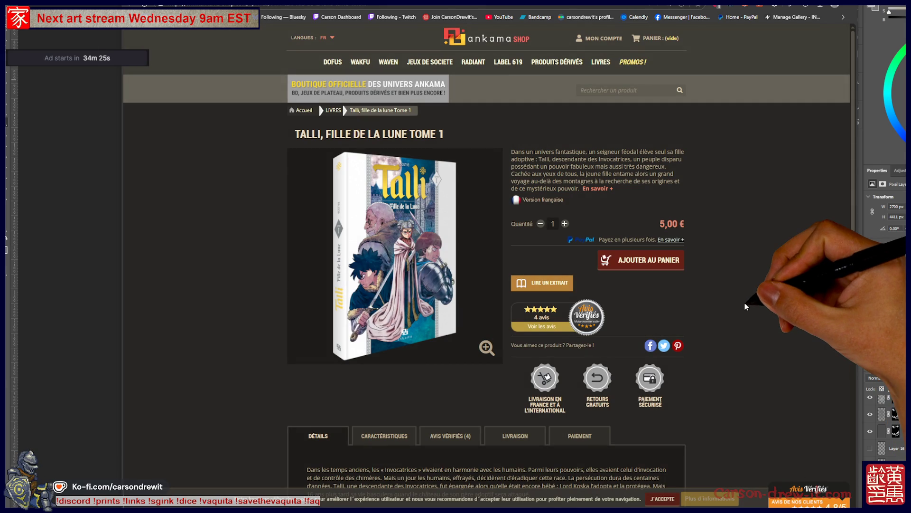
- Scroll the Ankama product page, then return to the Twitch About page
scroll(719, 294, "down", 7)
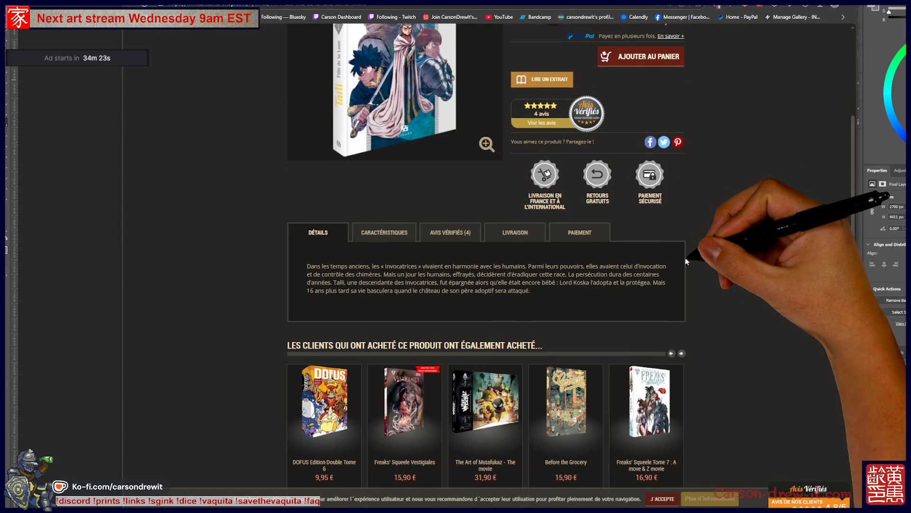
scroll(720, 292, "up", 5)
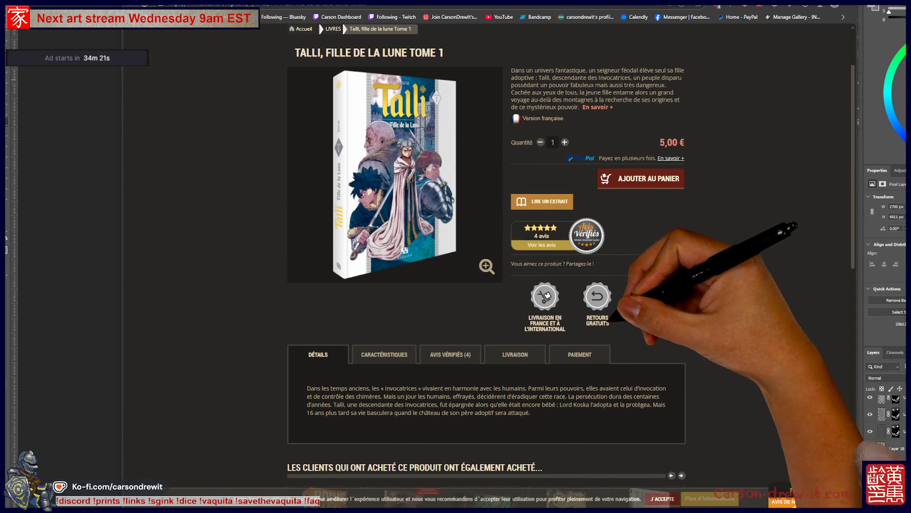
scroll(771, 312, "up", 2)
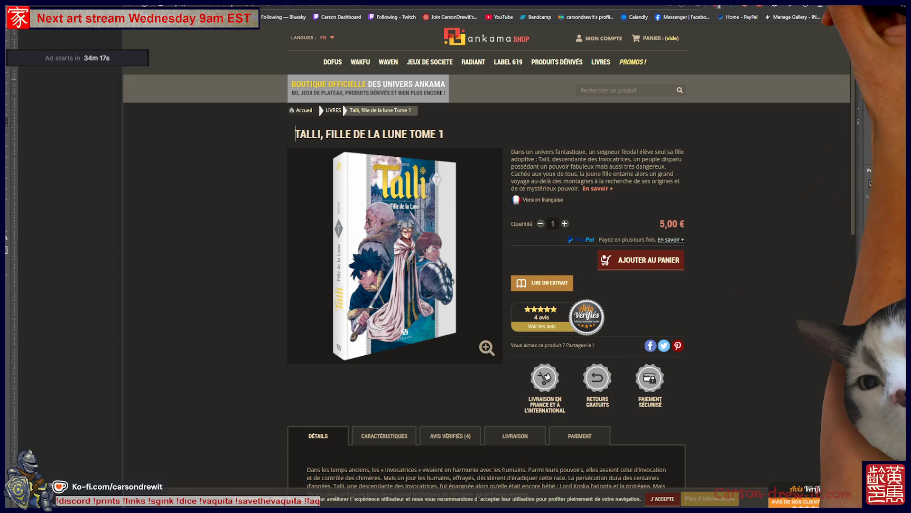
key("ctrl+w")
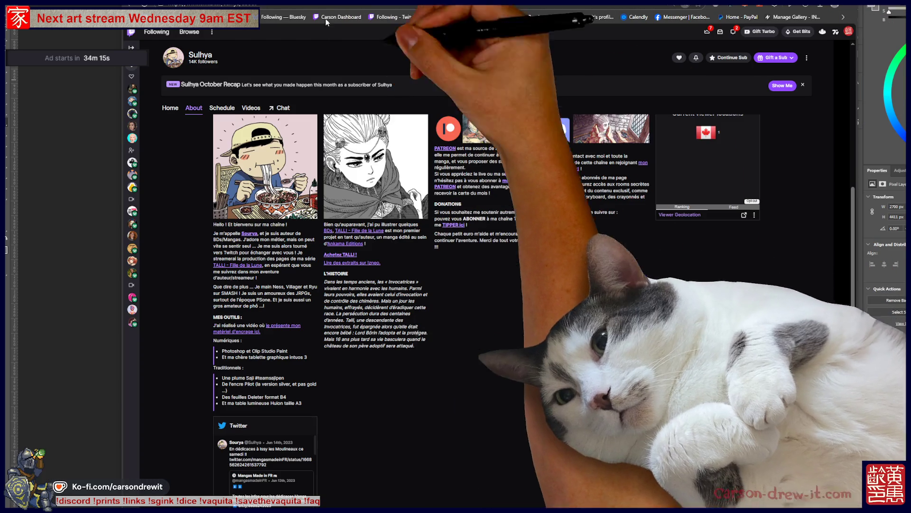
- Scroll the Twitch About page back up and return to the forest-maiden artwork in Photoshop
scroll(620, 321, "up", 3)
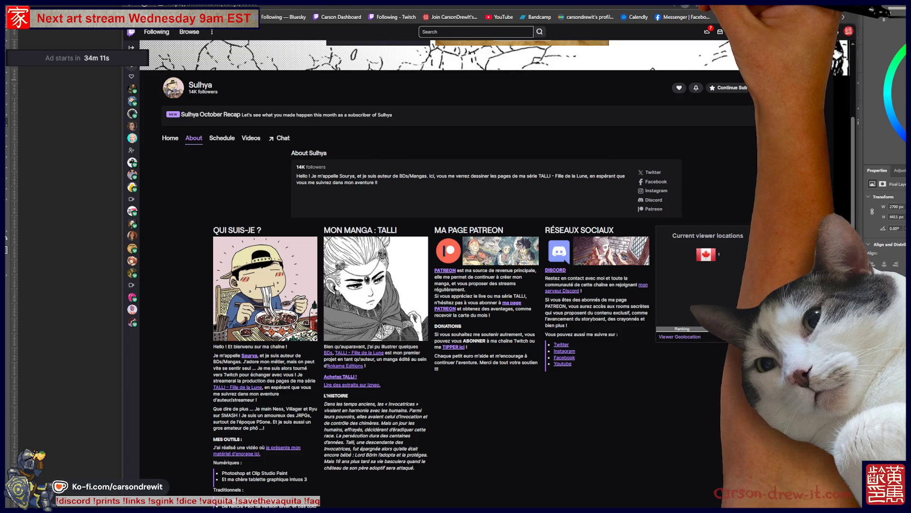
key("alt+Tab")
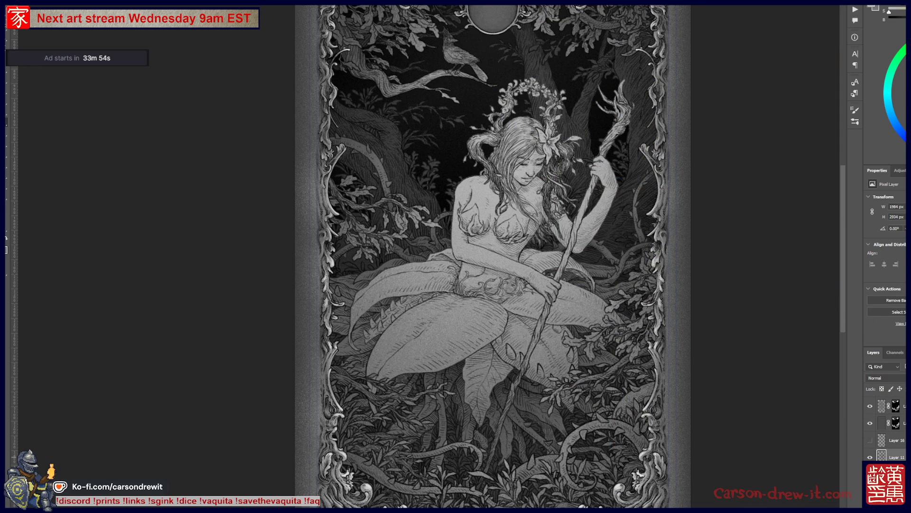
- Toggle the figure's line art and extra shading to check the silhouette
key("ctrl+comma")
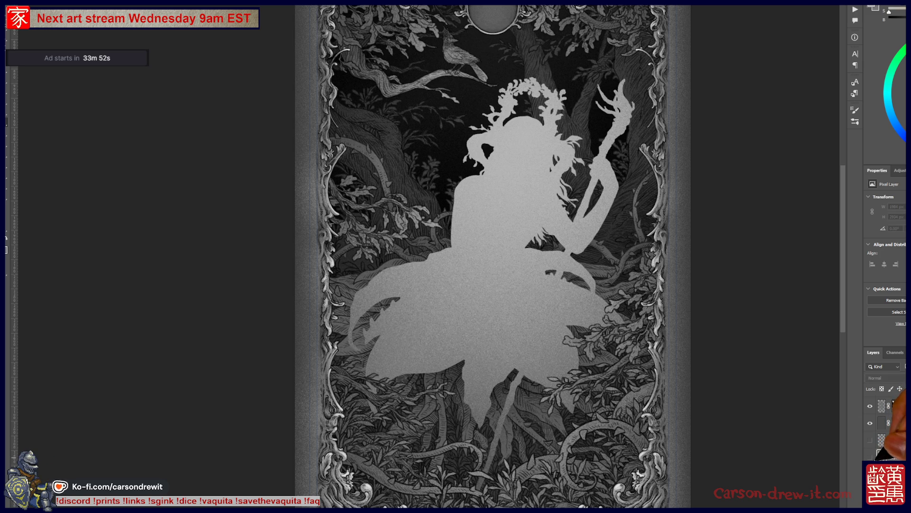
key("ctrl+comma")
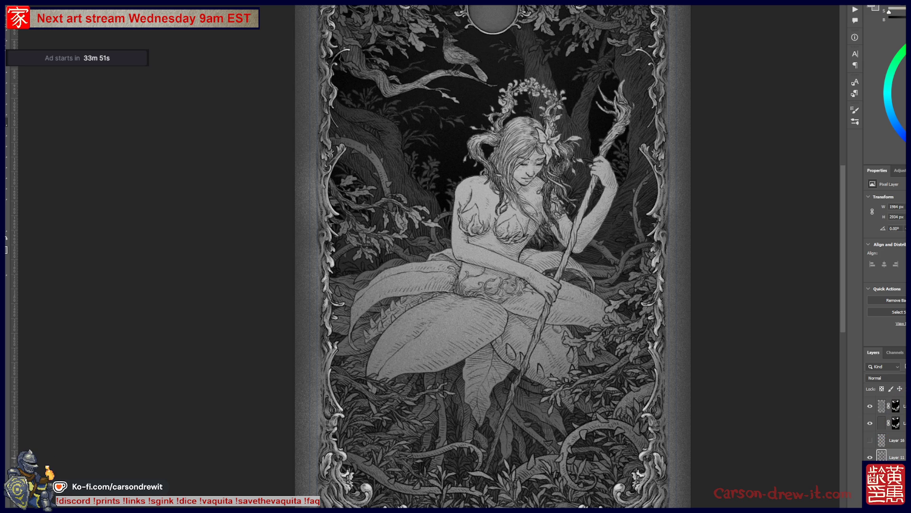
key("ctrl+comma")
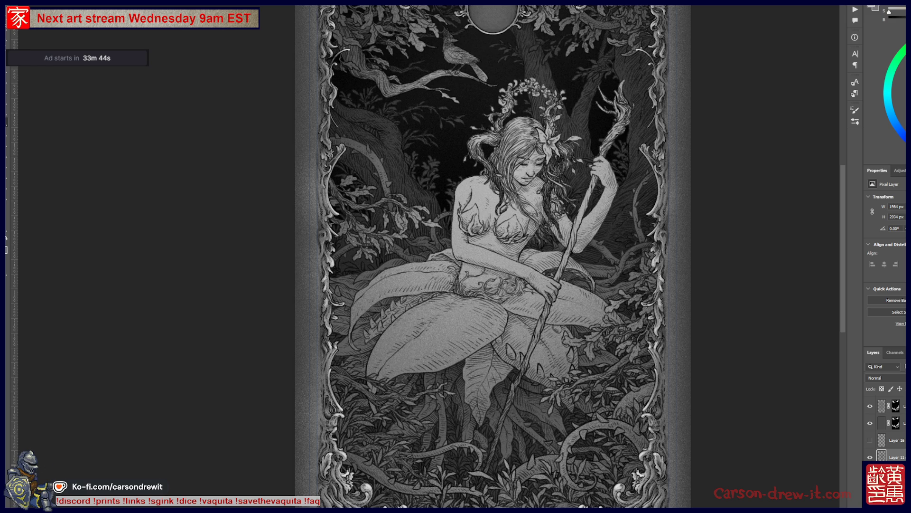
- Inspect Layer 16 and Layer 13, then duplicate Layer 15
left_click(892, 440)
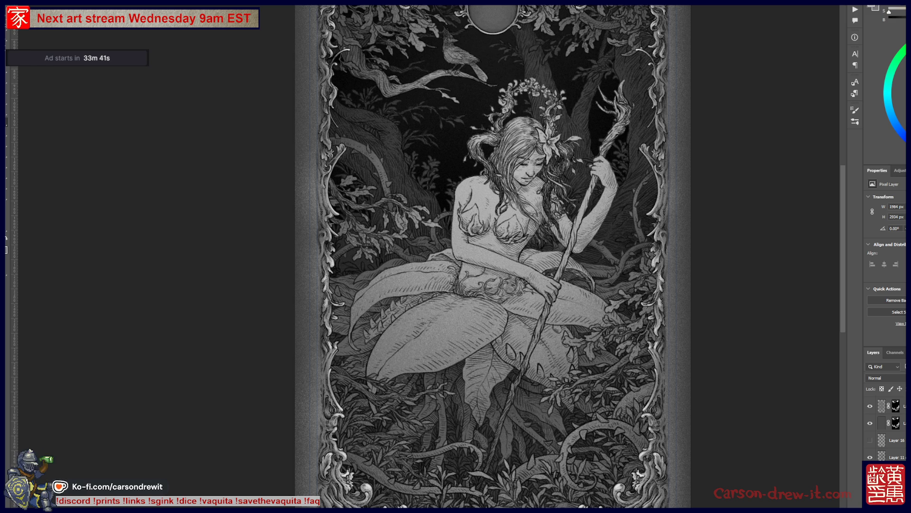
scroll(886, 427, "up", 5)
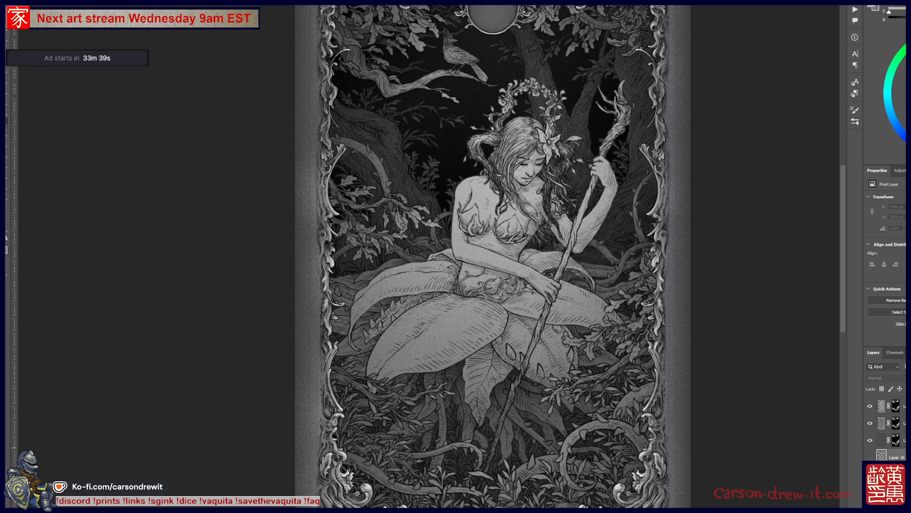
left_click(895, 456)
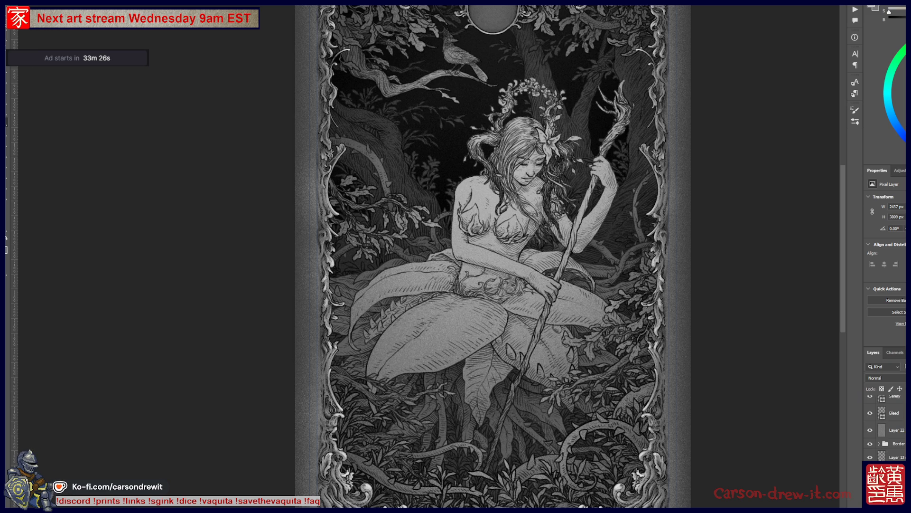
scroll(886, 428, "down", 1)
scroll(886, 427, "down", 3)
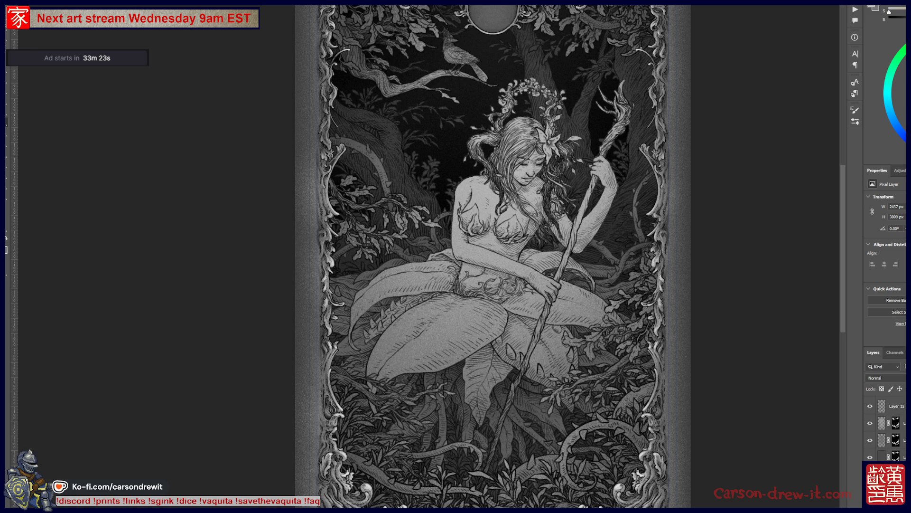
key("ctrl+j")
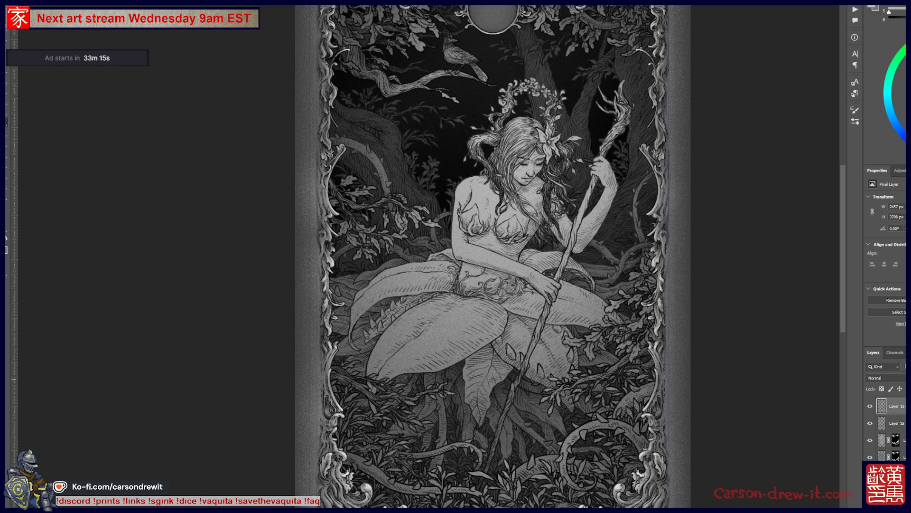
- Add a new empty Layer 33 directly above the masked artwork layer
scroll(887, 427, "down", 2)
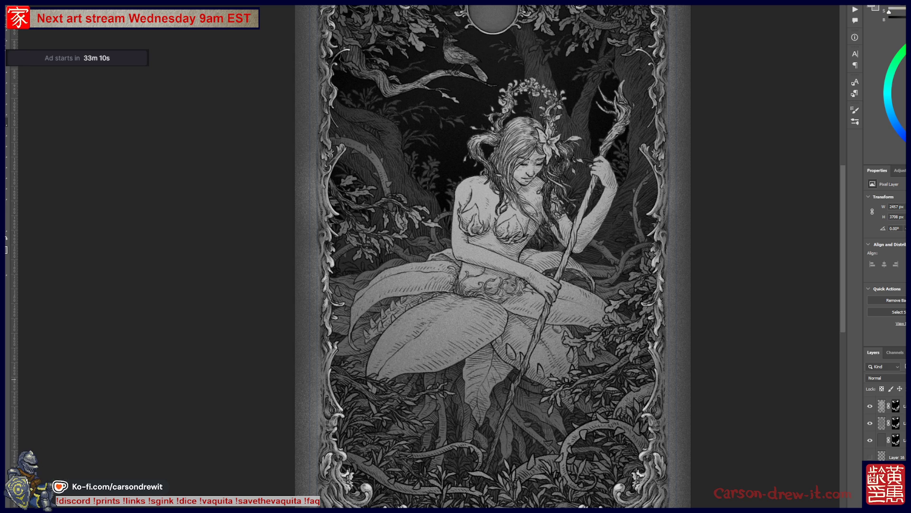
scroll(885, 427, "down", 3)
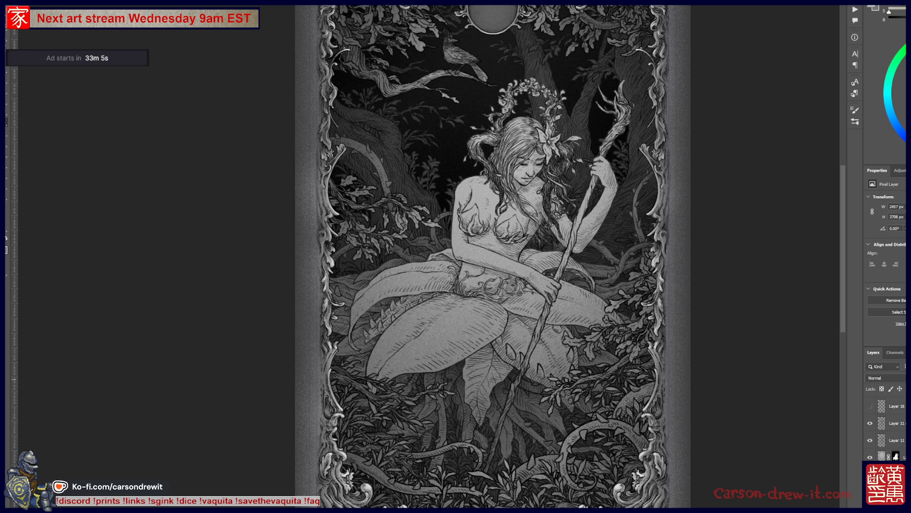
scroll(885, 427, "down", 5)
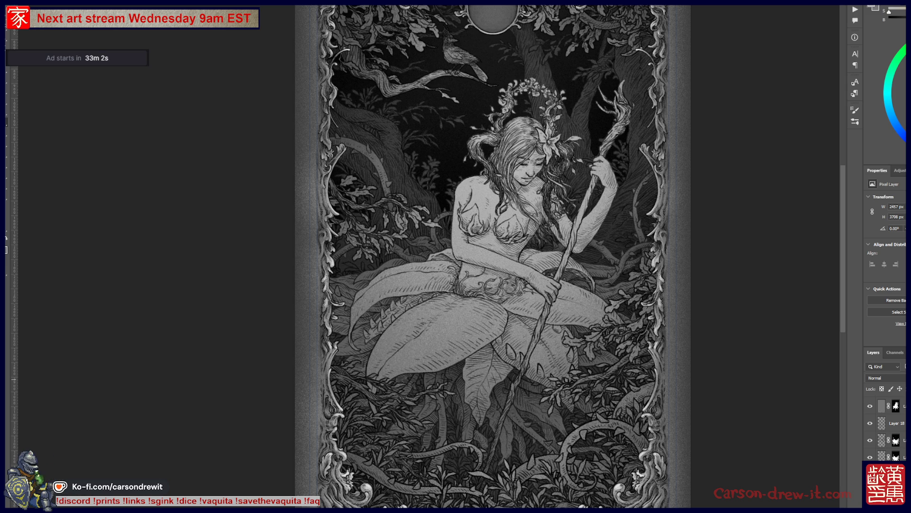
scroll(885, 427, "up", 3)
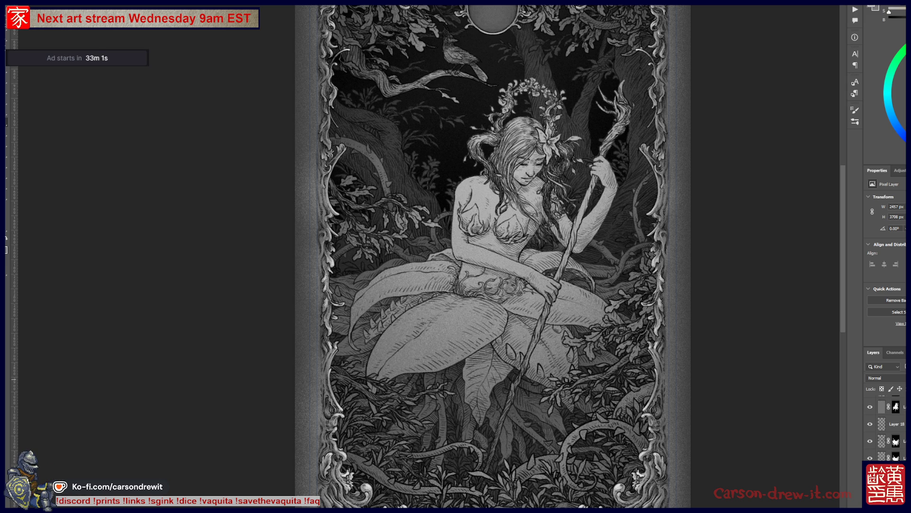
left_click(881, 440)
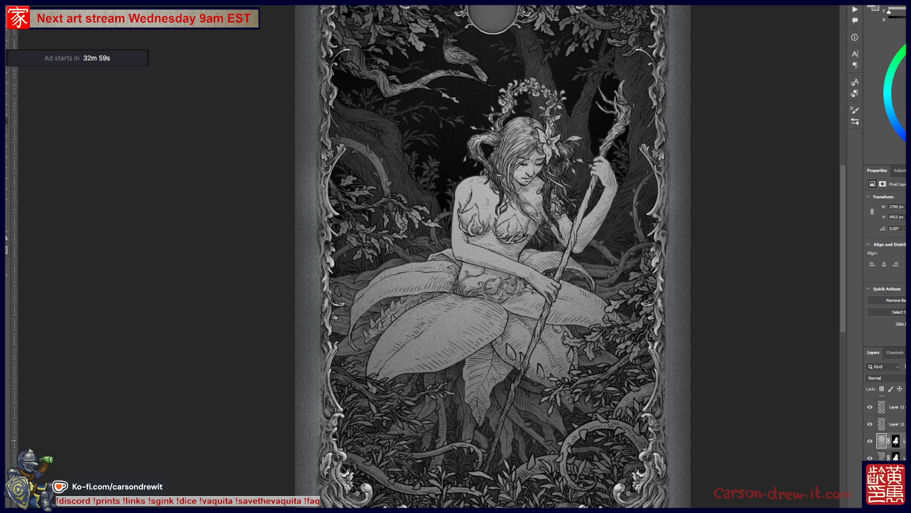
key("ctrl+shift+alt+n")
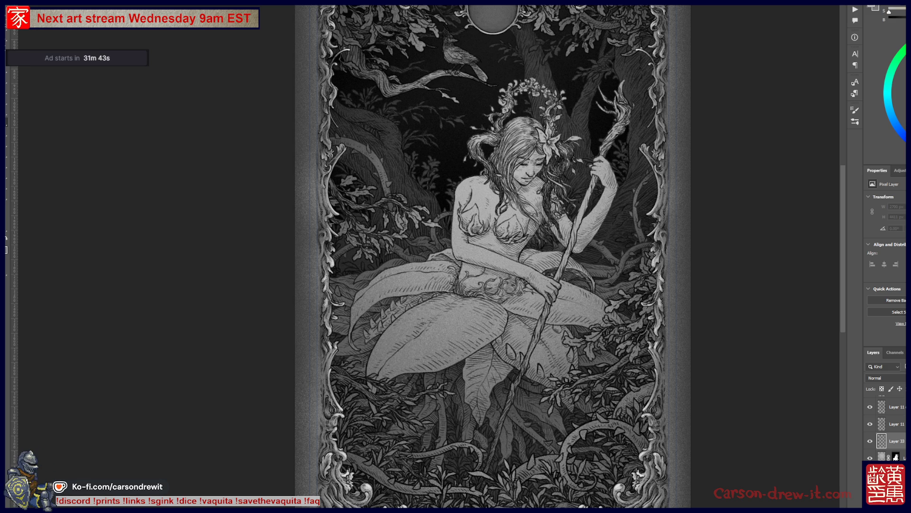
scroll(886, 424, "down", 2)
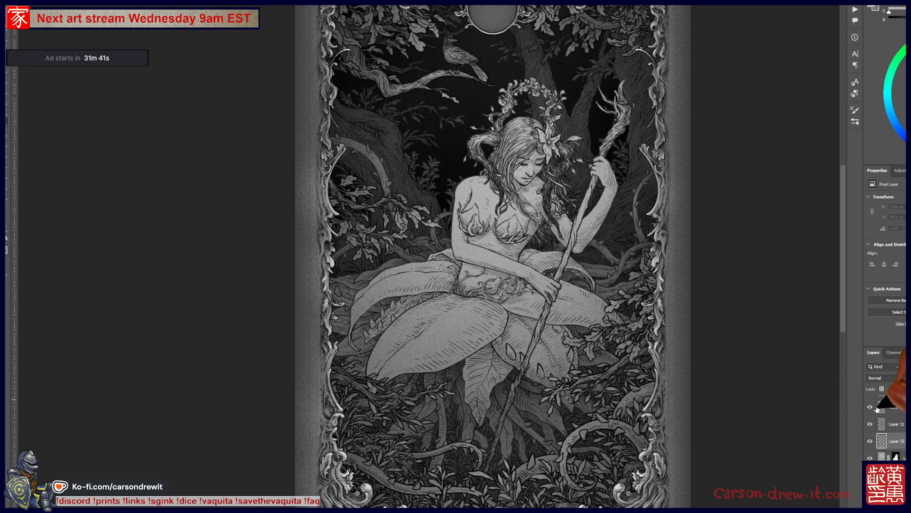
scroll(885, 425, "up", 1)
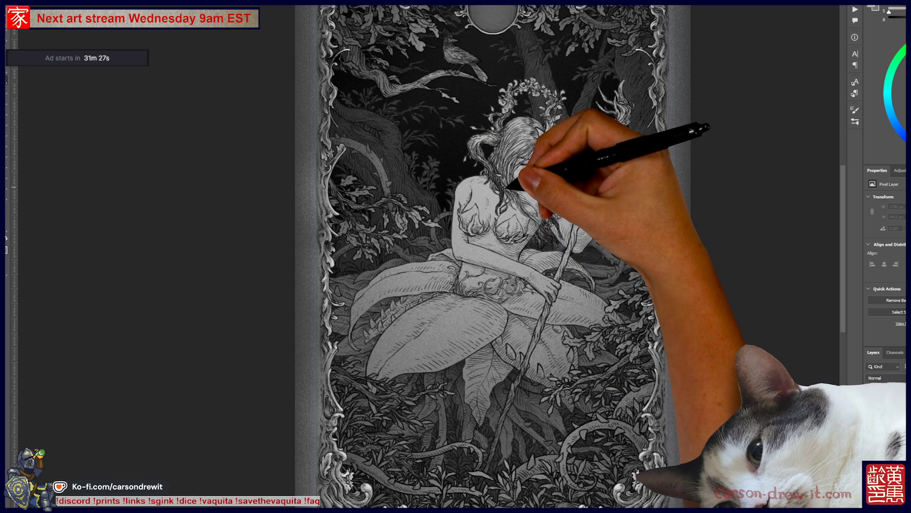
- Sketch a stroke over the face and compare it against the face-and-flower version
scroll(518, 178, "up", 3)
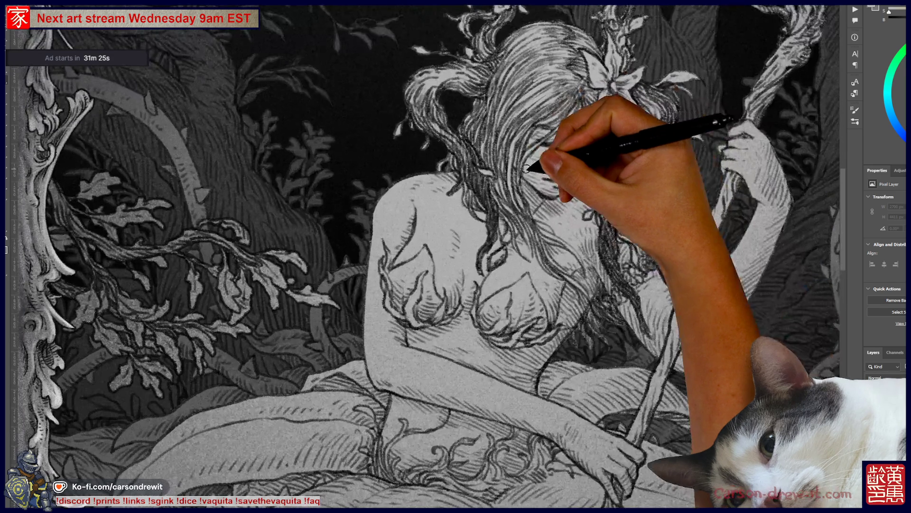
left_click_drag(496, 157, 484, 119)
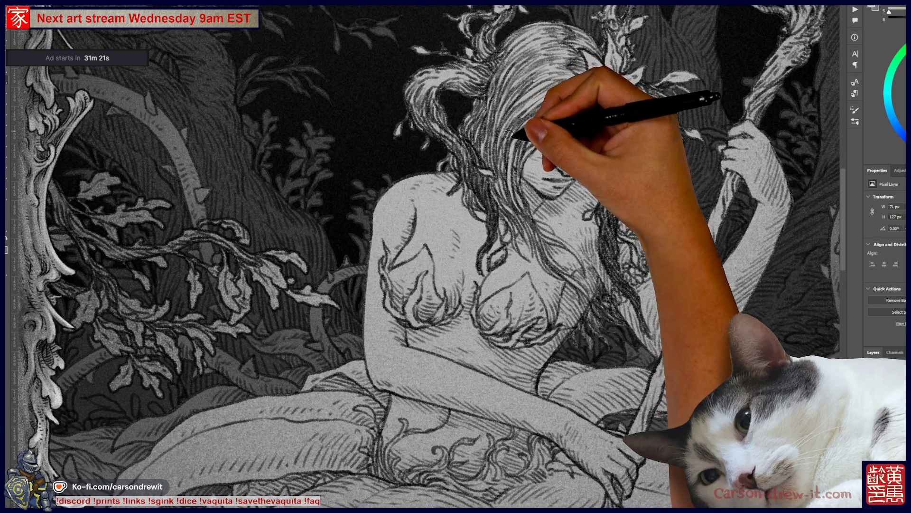
key("ctrl+z")
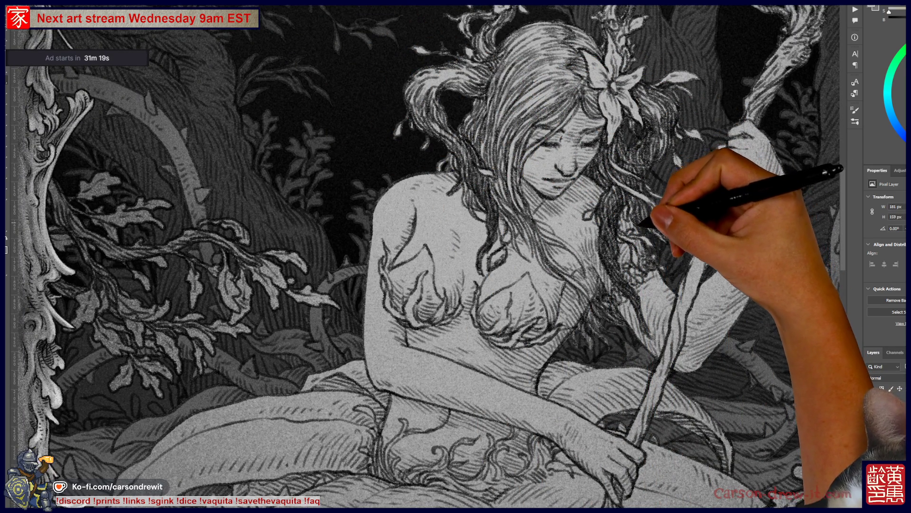
key("ctrl+shift+z")
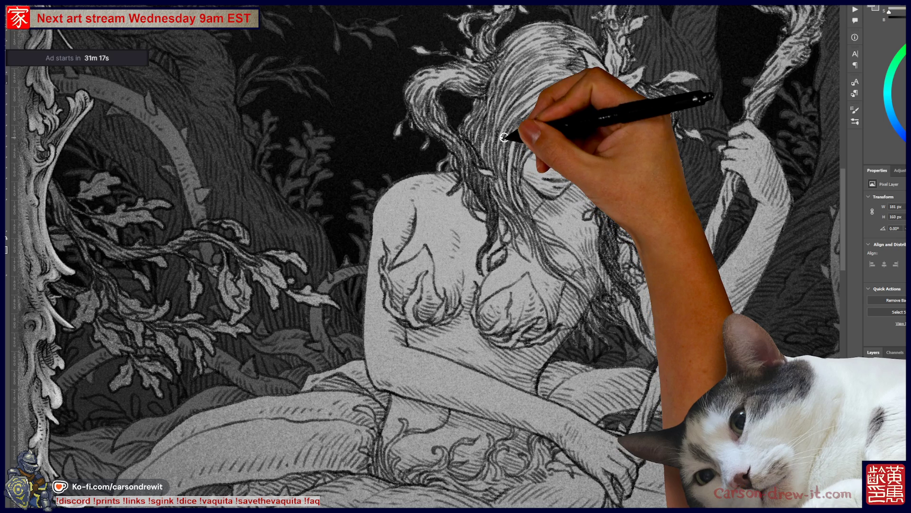
key("ctrl+z")
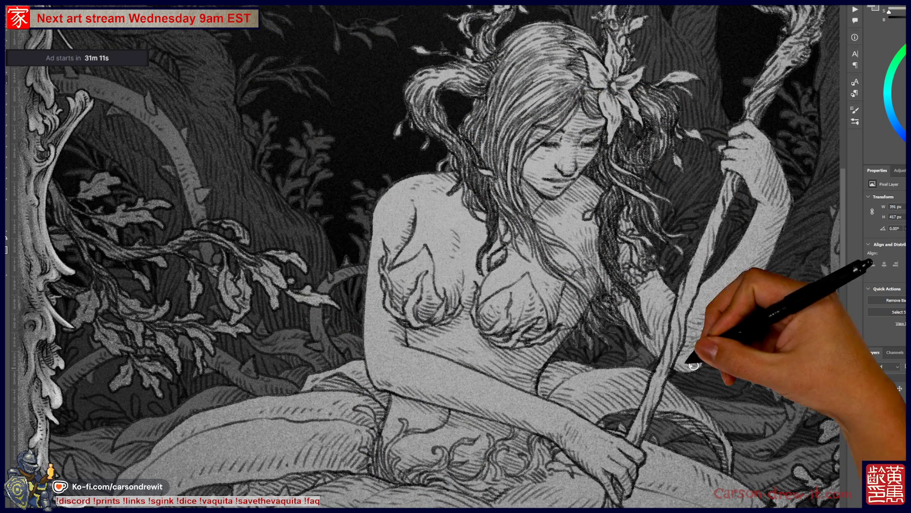
- On the new hair layer, draw strands along the left side and from shoulder into hair
left_click(674, 357, "ctrl")
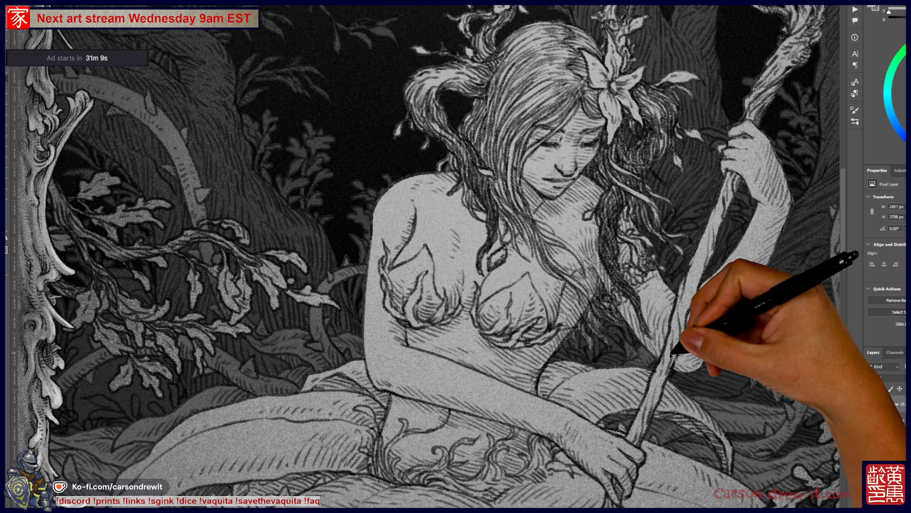
left_click(674, 357, "ctrl")
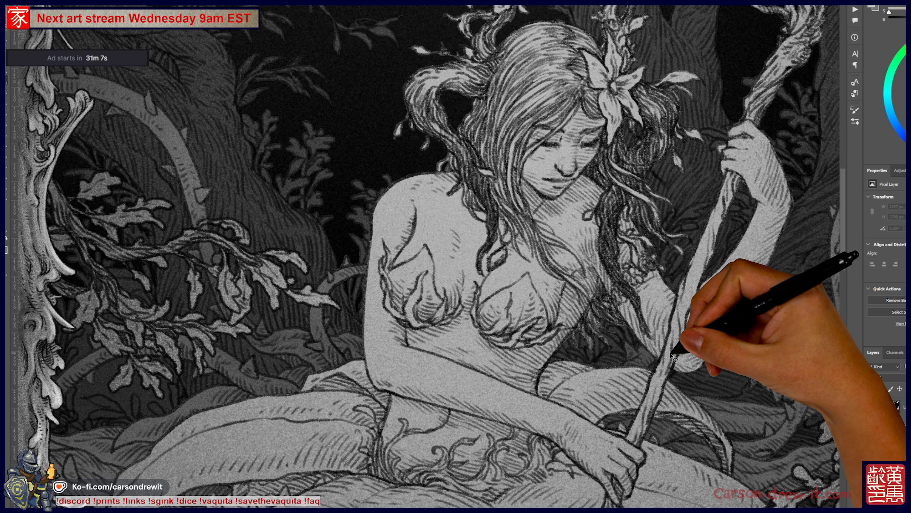
scroll(885, 428, "up", 2)
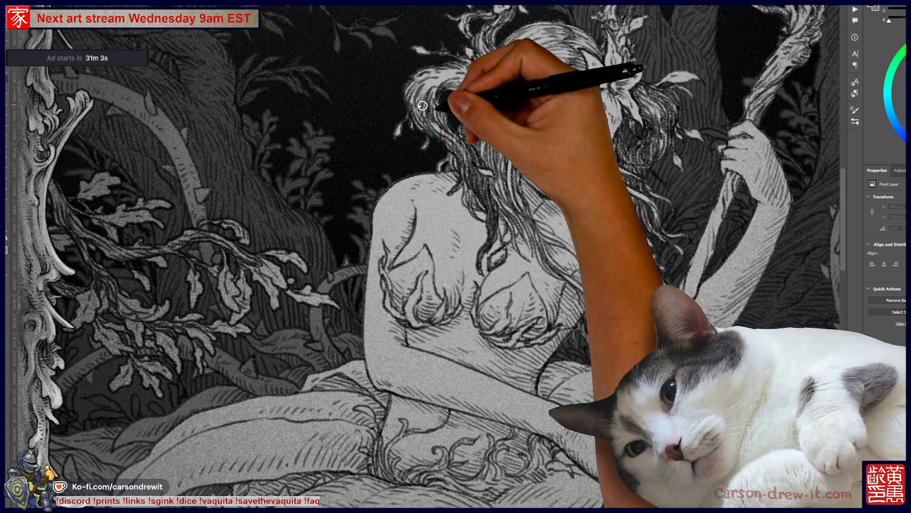
left_click(489, 107, "ctrl")
mouse_move(509, 118)
left_mouse_down()
mouse_move(471, 134)
mouse_move(491, 93)
mouse_move(464, 123)
mouse_move(471, 108)
mouse_move(472, 122)
mouse_move(519, 155)
left_mouse_up()
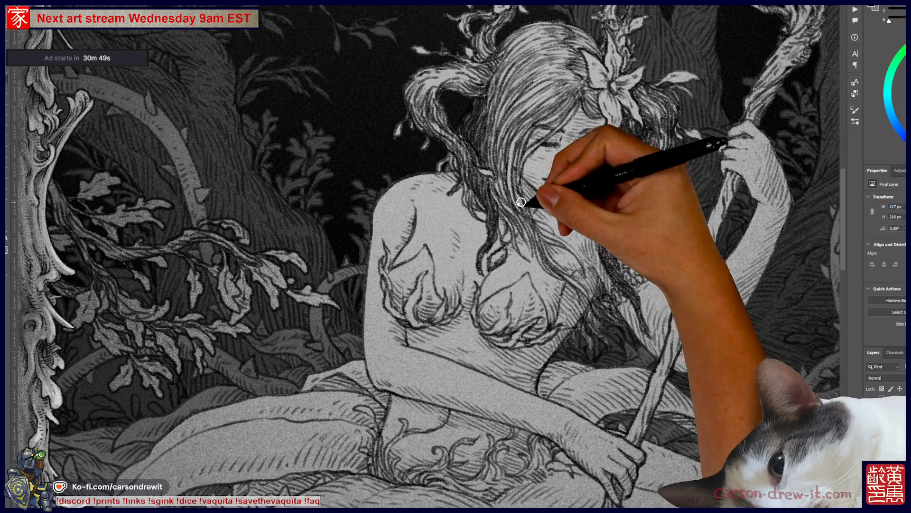
left_click_drag(684, 352, 686, 363)
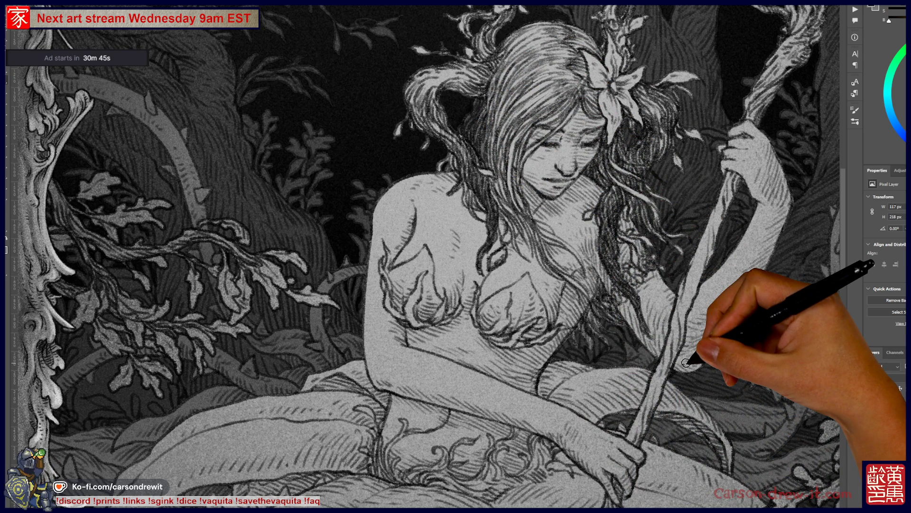
mouse_move(508, 92)
left_mouse_down()
mouse_move(498, 101)
mouse_move(518, 122)
mouse_move(501, 200)
mouse_move(501, 268)
mouse_move(534, 236)
mouse_move(523, 193)
mouse_move(533, 271)
mouse_move(503, 309)
mouse_move(545, 224)
mouse_move(510, 233)
left_mouse_up()
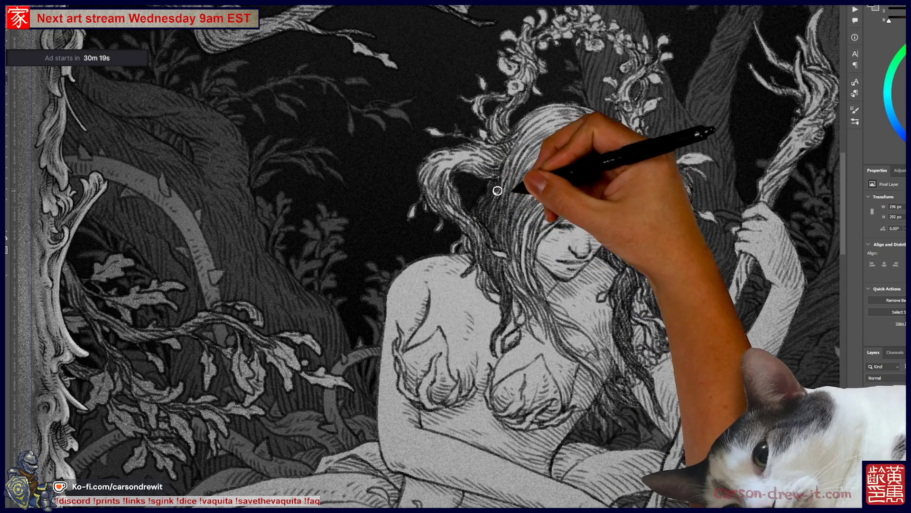
- Ink the lily and hair strands over the face and around the floral crown
mouse_move(468, 242)
left_mouse_down()
mouse_move(455, 251)
mouse_move(480, 248)
mouse_move(488, 261)
mouse_move(451, 244)
mouse_move(423, 178)
mouse_move(437, 193)
mouse_move(421, 204)
mouse_move(448, 159)
mouse_move(498, 168)
mouse_move(501, 175)
mouse_move(458, 168)
mouse_move(500, 155)
mouse_move(489, 161)
mouse_move(500, 146)
left_mouse_up()
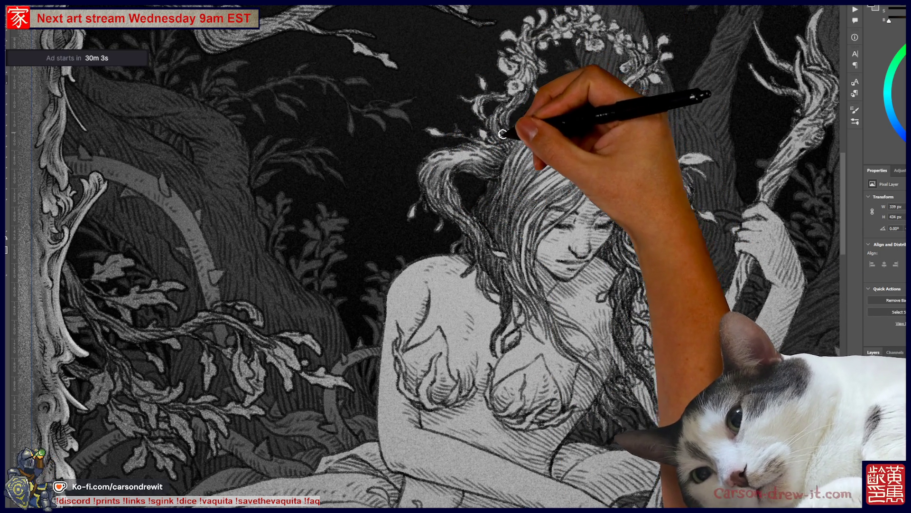
left_click_drag(512, 125, 550, 90)
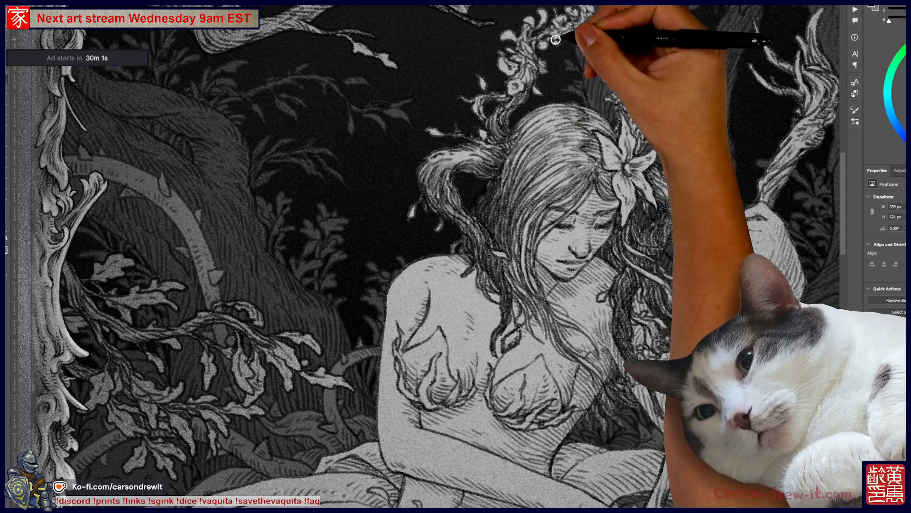
mouse_move(611, 41)
left_mouse_down()
mouse_move(566, 112)
mouse_move(560, 164)
mouse_move(584, 136)
mouse_move(573, 127)
mouse_move(574, 139)
mouse_move(580, 93)
mouse_move(566, 113)
mouse_move(597, 101)
mouse_move(581, 226)
mouse_move(606, 268)
mouse_move(612, 253)
mouse_move(596, 220)
left_mouse_up()
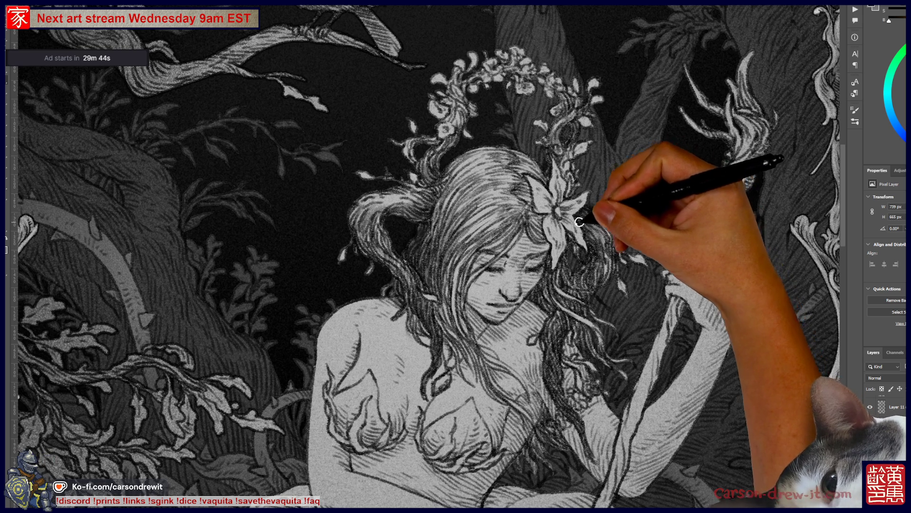
- Hatch fine strands into the hair beside the lily and near the face
left_click_drag(579, 257, 580, 263)
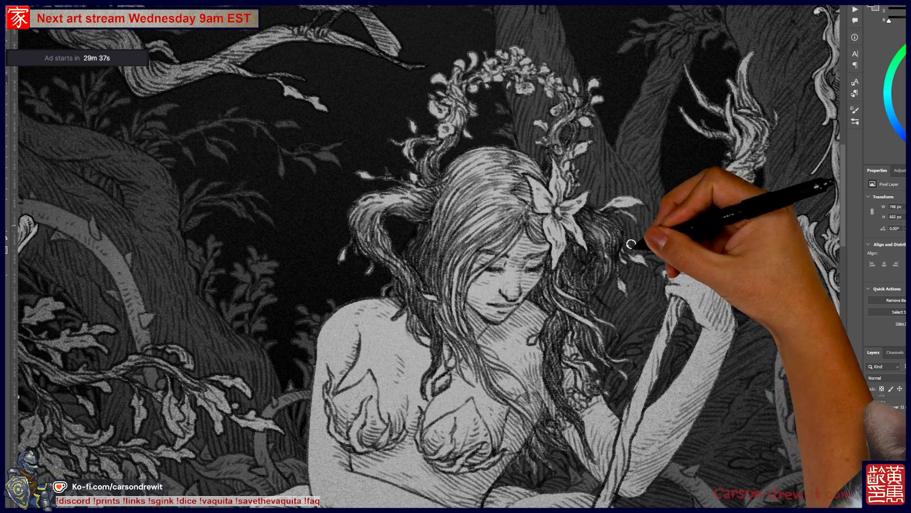
left_click_drag(576, 283, 570, 265)
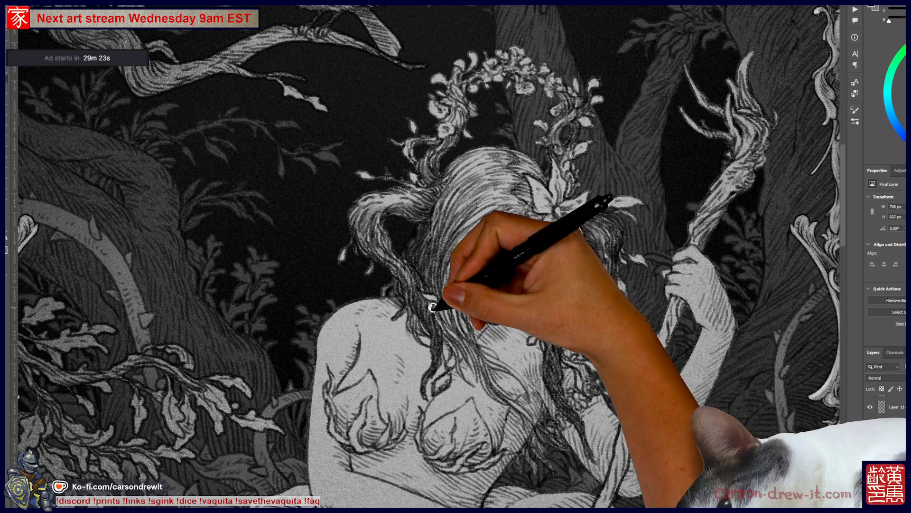
mouse_move(448, 309)
left_mouse_down()
mouse_move(451, 273)
mouse_move(480, 264)
mouse_move(472, 335)
mouse_move(454, 290)
mouse_move(461, 322)
left_mouse_up()
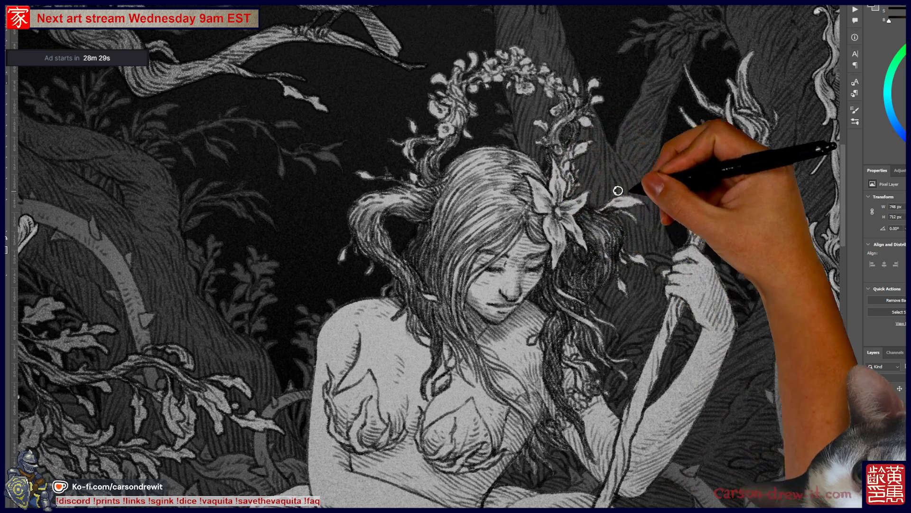
left_click_drag(514, 224, 521, 254)
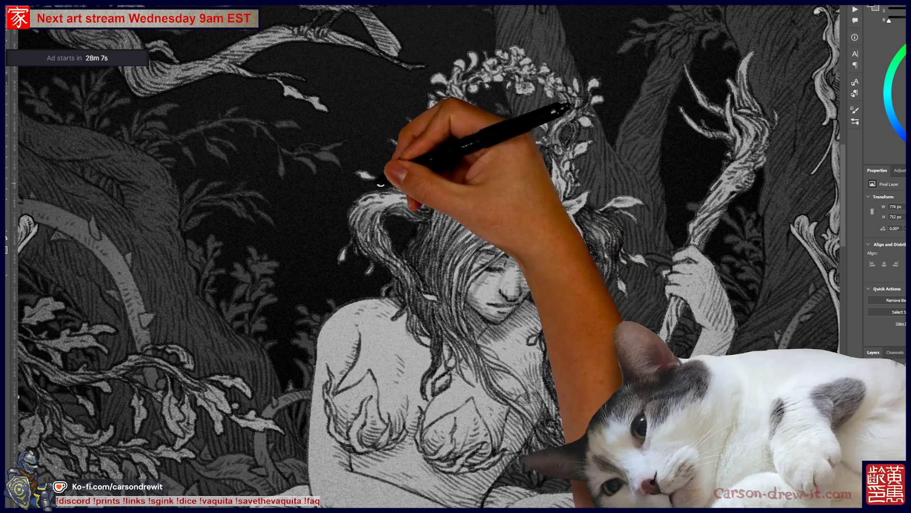
- Hatch hair strands down to the shoulder and by the neck, plus faint chest hatching
mouse_move(439, 349)
left_mouse_down()
mouse_move(446, 364)
mouse_move(429, 394)
mouse_move(440, 392)
left_mouse_up()
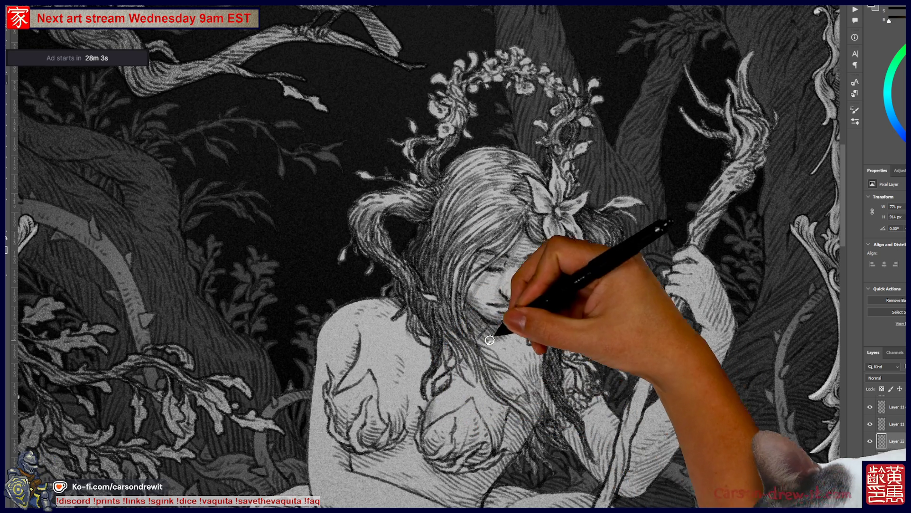
mouse_move(462, 436)
left_mouse_down()
mouse_move(439, 439)
mouse_move(451, 432)
mouse_move(463, 456)
mouse_move(475, 428)
mouse_move(491, 450)
mouse_move(491, 404)
mouse_move(528, 400)
mouse_move(528, 390)
mouse_move(523, 416)
left_mouse_up()
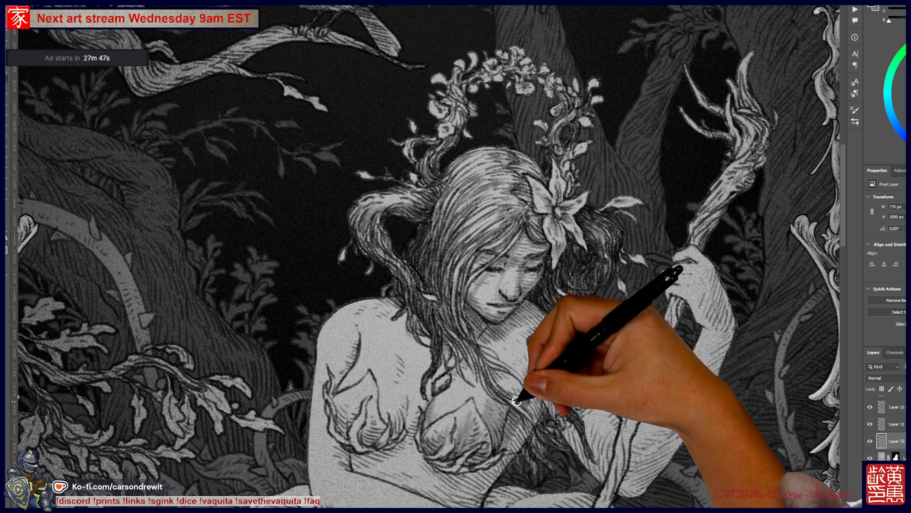
left_click_drag(494, 405, 501, 409)
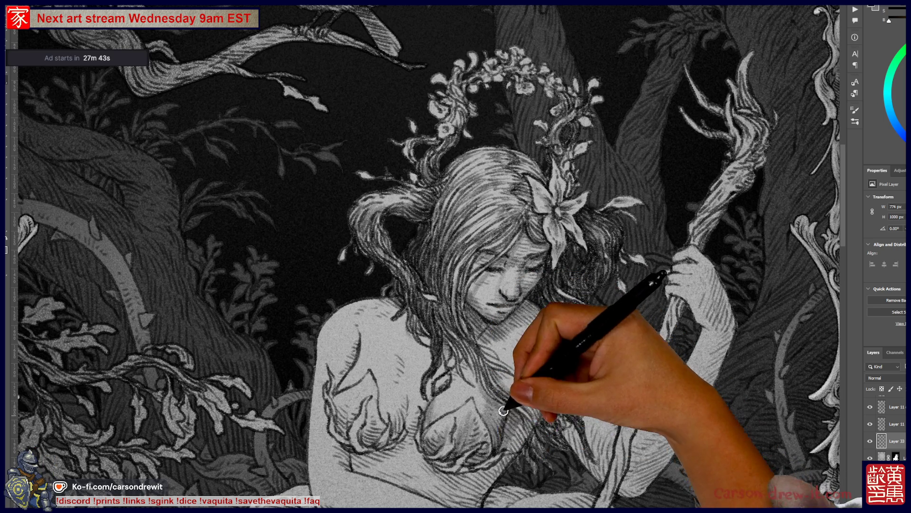
left_click_drag(531, 438, 550, 439)
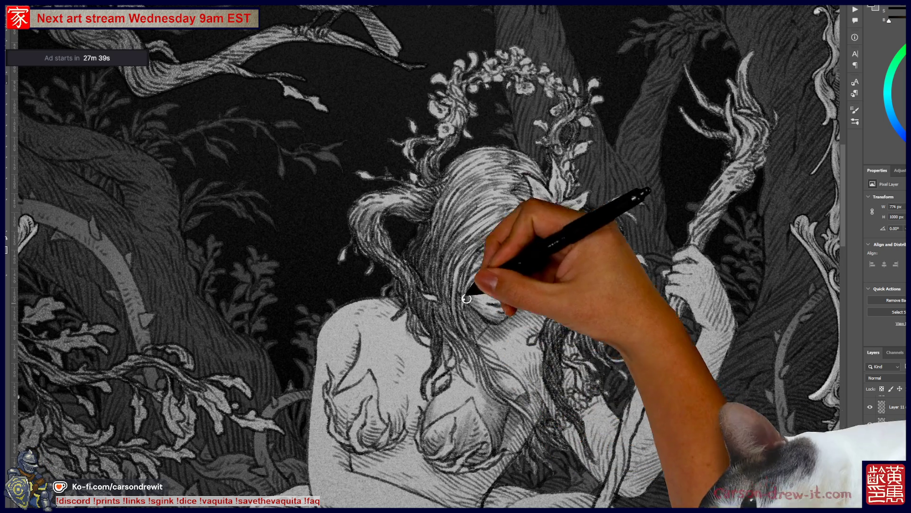
left_click_drag(472, 309, 482, 360)
mouse_move(512, 420)
left_mouse_down()
mouse_move(522, 435)
mouse_move(533, 416)
mouse_move(523, 393)
mouse_move(530, 390)
left_mouse_up()
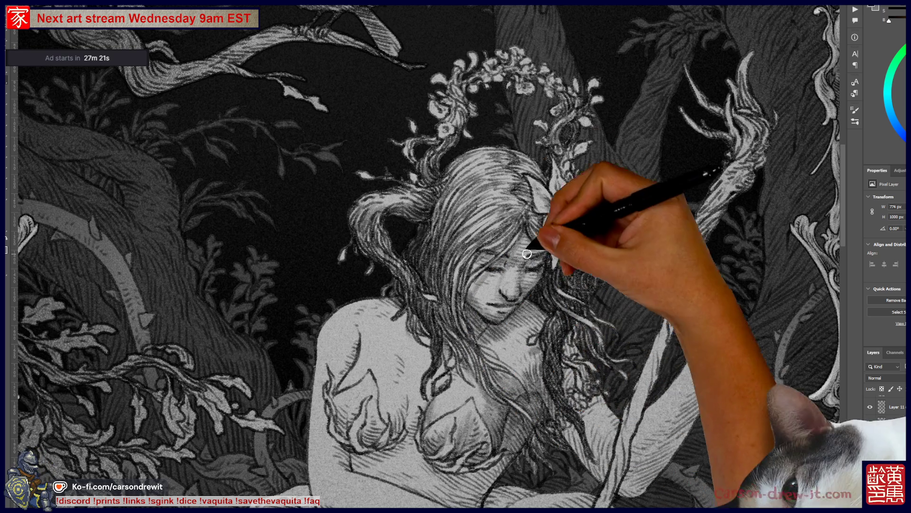
mouse_move(563, 432)
left_mouse_down()
mouse_move(604, 458)
mouse_move(608, 472)
mouse_move(587, 424)
left_mouse_up()
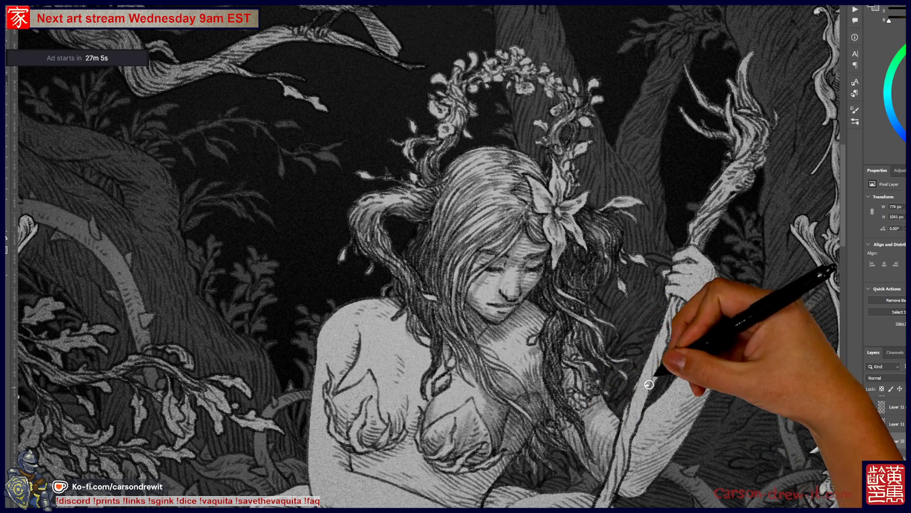
- Shade the chest and the figure's side, and line the staff's lower edge
left_click_drag(599, 485, 603, 494)
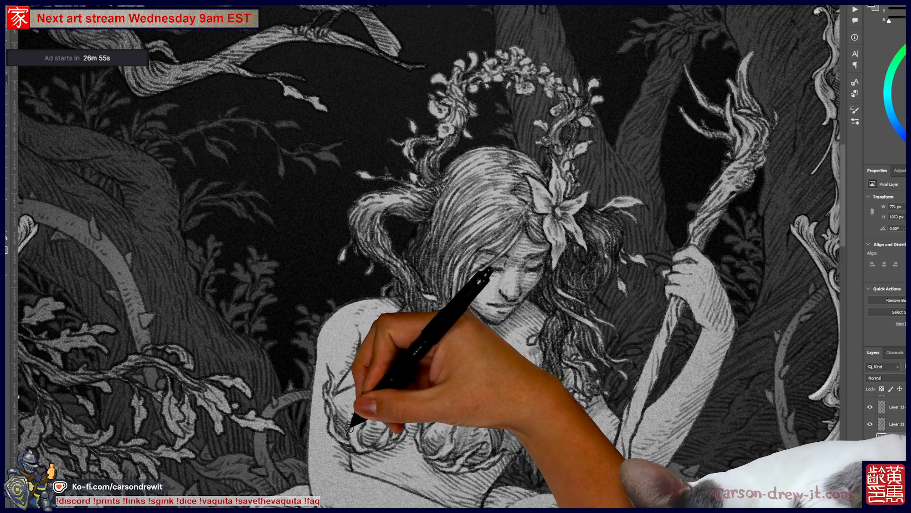
mouse_move(345, 425)
left_mouse_down()
mouse_move(346, 443)
mouse_move(365, 439)
left_mouse_up()
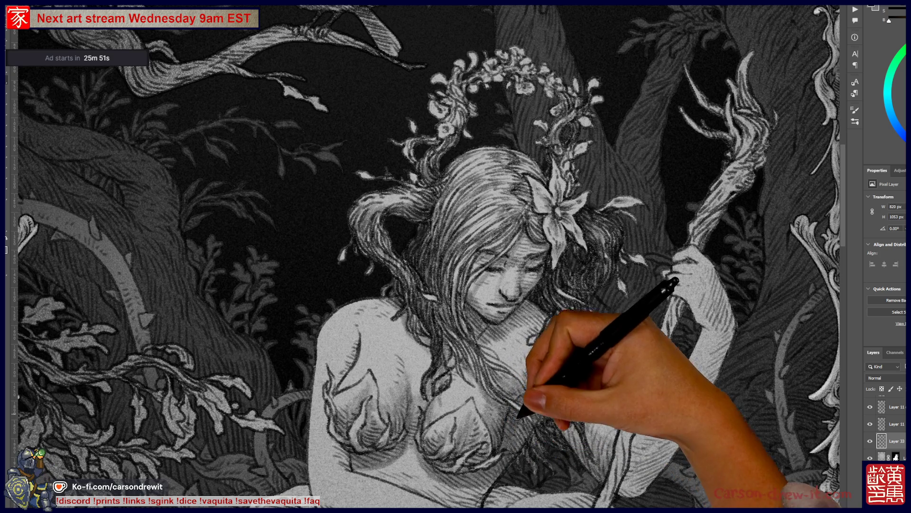
left_click_drag(522, 417, 507, 425)
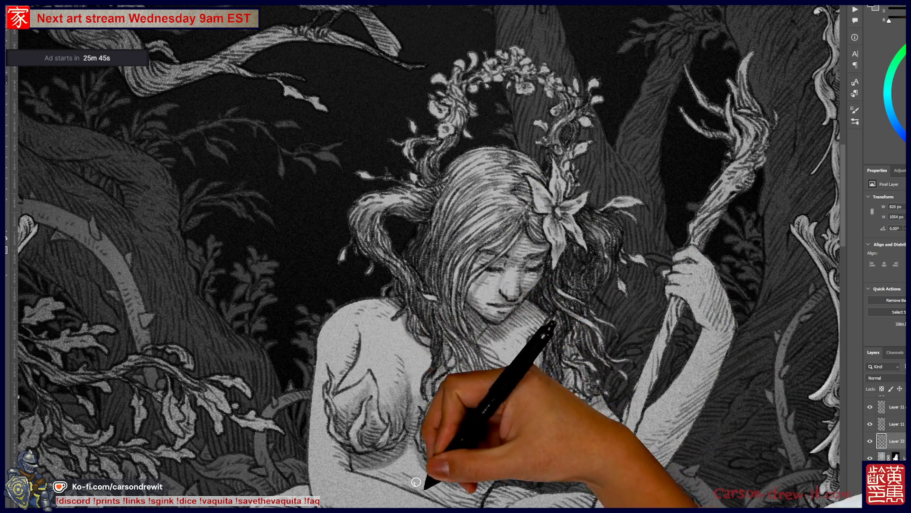
mouse_move(398, 482)
left_mouse_down()
mouse_move(432, 472)
mouse_move(443, 488)
mouse_move(434, 472)
mouse_move(470, 499)
mouse_move(504, 427)
mouse_move(488, 486)
mouse_move(484, 477)
mouse_move(502, 483)
left_mouse_up()
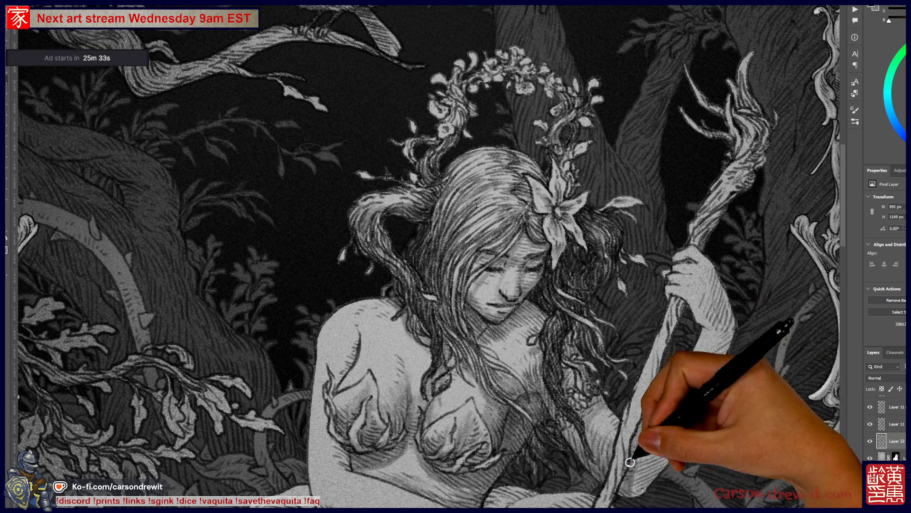
left_click_drag(633, 423, 621, 499)
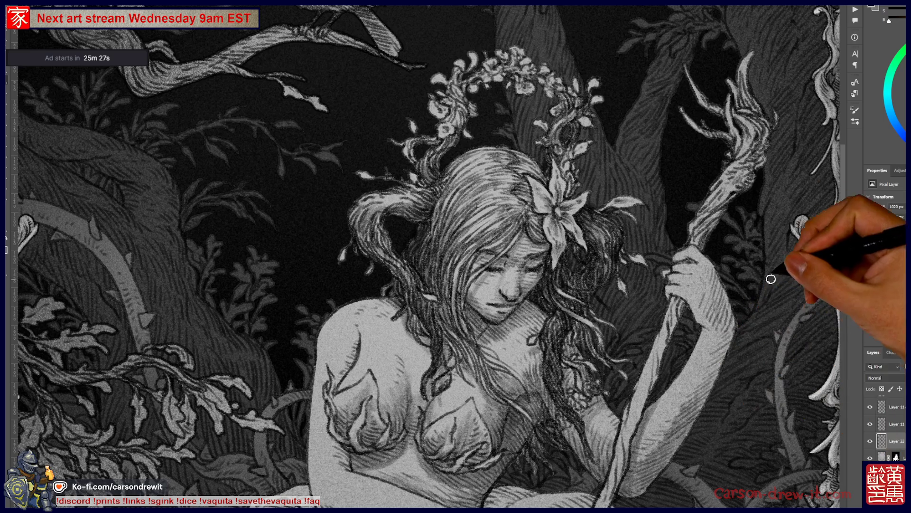
- Add strokes along the hair edge and refine the arm lines gripping the staff
left_click_drag(662, 153, 618, 294)
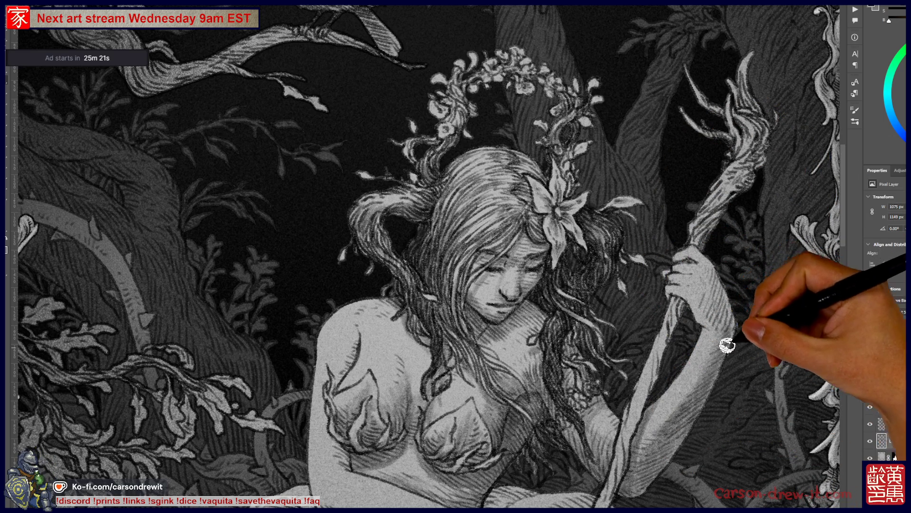
left_click_drag(673, 327, 645, 287)
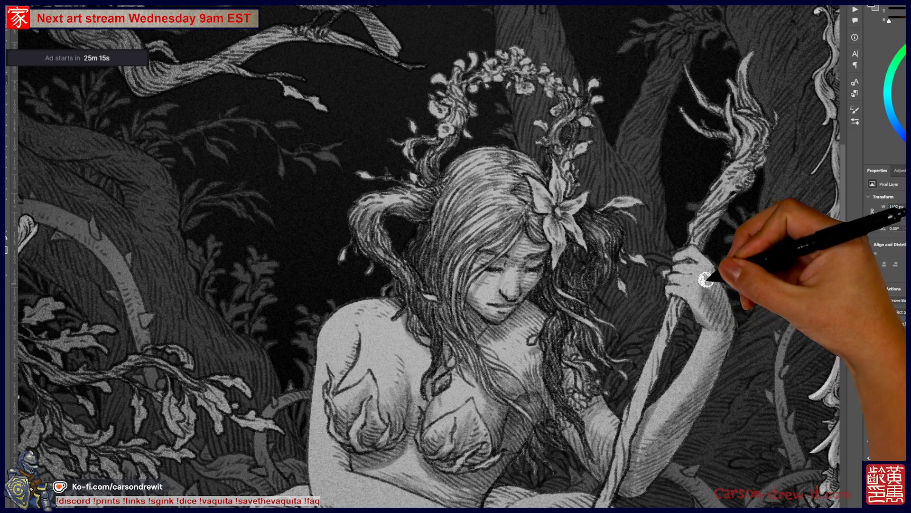
key("ctrl")
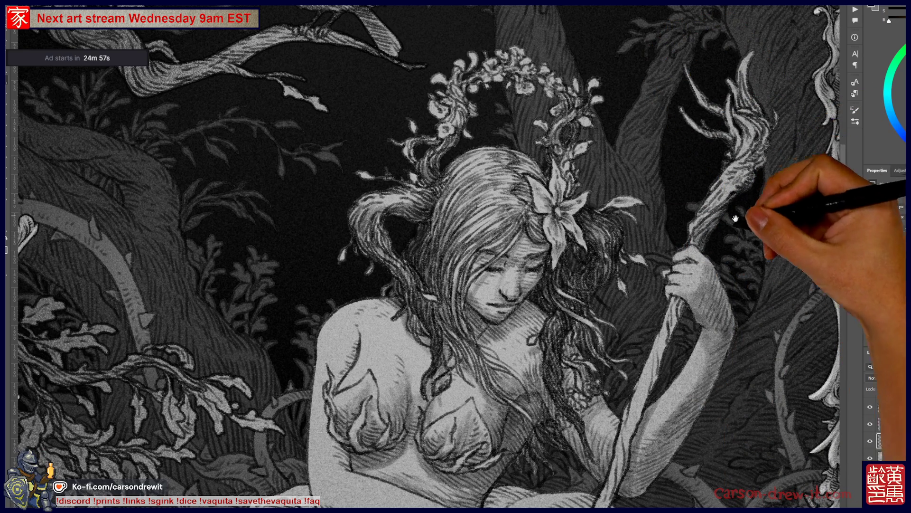
- Ink hatching across the maiden's lap below her hands, adding a faint second pass
scroll(774, 199, "down", 3)
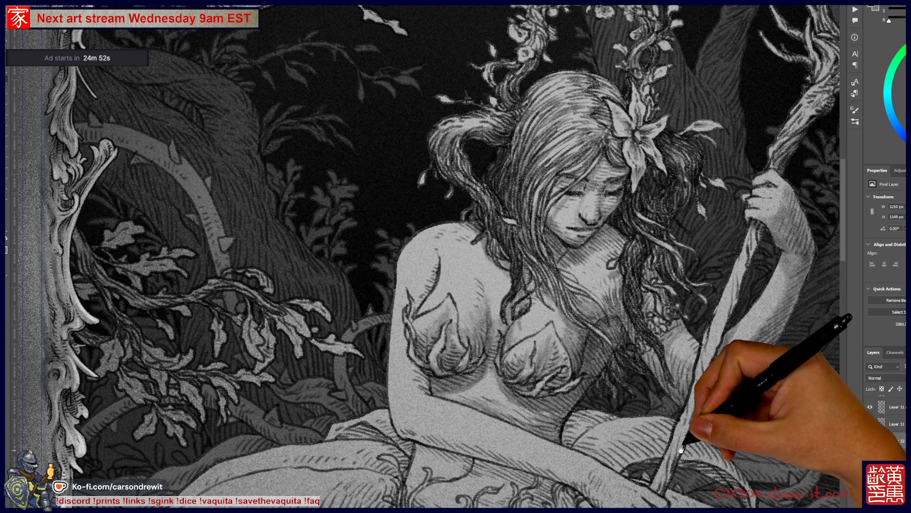
scroll(680, 451, "down", 3)
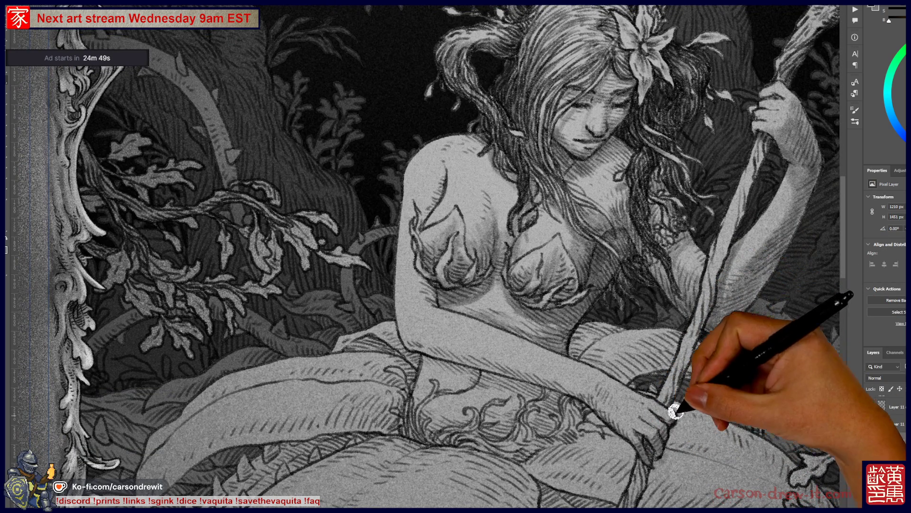
mouse_move(439, 359)
left_mouse_down()
mouse_move(539, 375)
mouse_move(531, 380)
mouse_move(546, 385)
left_mouse_up()
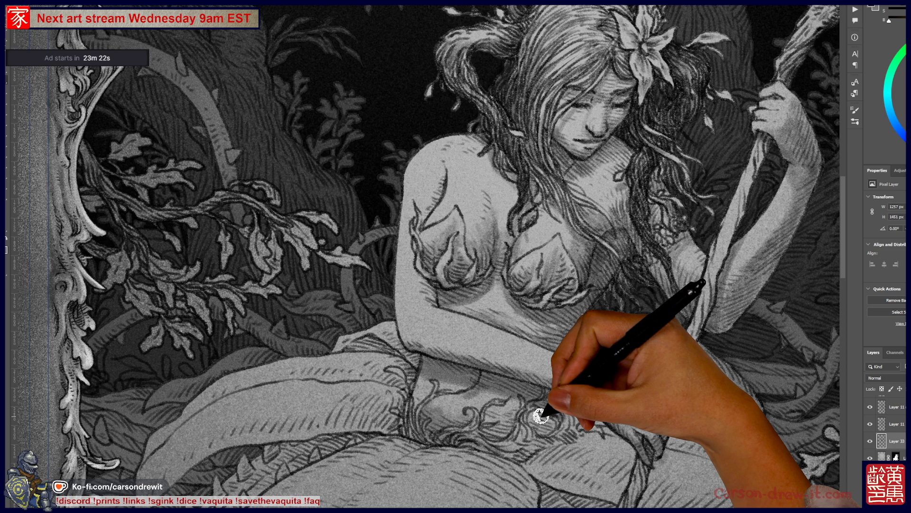
mouse_move(540, 416)
left_mouse_down()
mouse_move(513, 407)
mouse_move(513, 431)
mouse_move(524, 432)
mouse_move(502, 444)
mouse_move(533, 444)
mouse_move(524, 411)
mouse_move(549, 406)
mouse_move(492, 423)
mouse_move(517, 424)
left_mouse_up()
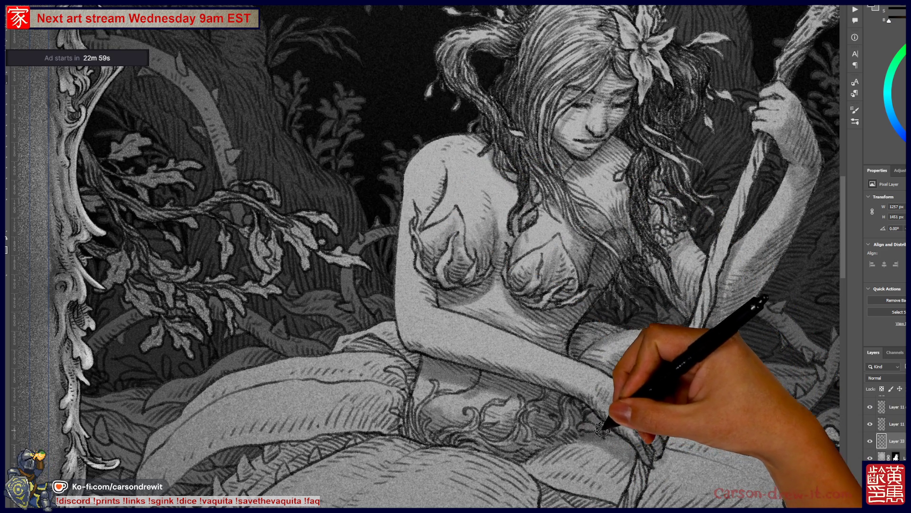
- Paint hatching and spiky strokes along the leaf fold beside the maiden's lap
scroll(629, 442, "down", 5)
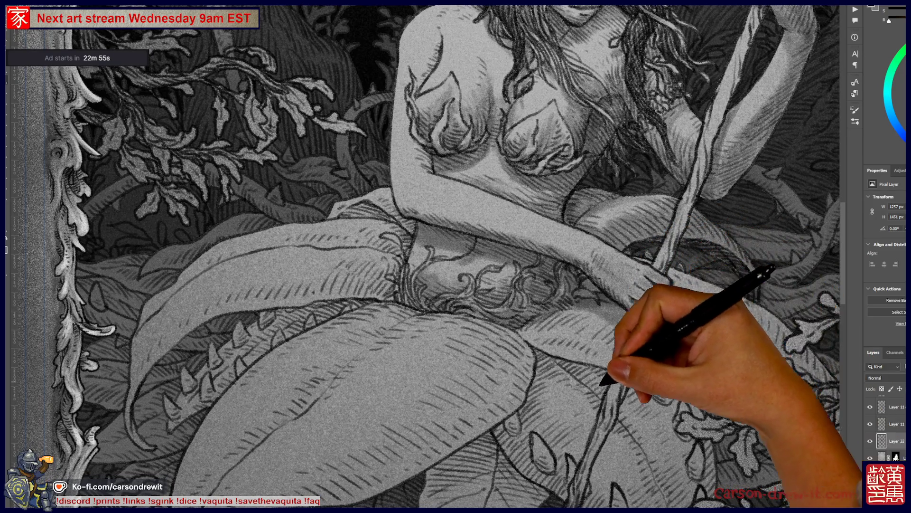
scroll(612, 375, "down", 3)
mouse_move(524, 374)
left_mouse_down()
mouse_move(559, 372)
mouse_move(525, 362)
left_mouse_up()
scroll(328, 280, "down", 3)
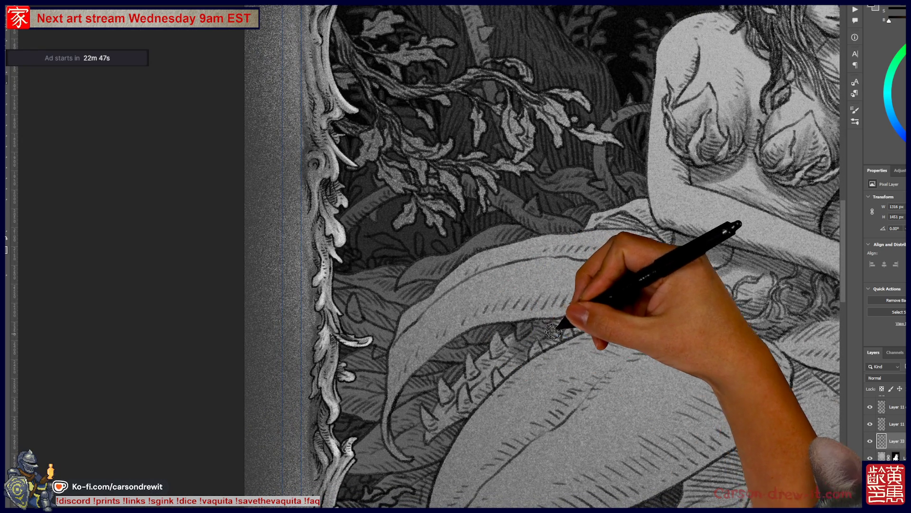
mouse_move(551, 324)
left_mouse_down()
mouse_move(576, 329)
mouse_move(617, 316)
mouse_move(599, 299)
mouse_move(570, 316)
left_mouse_up()
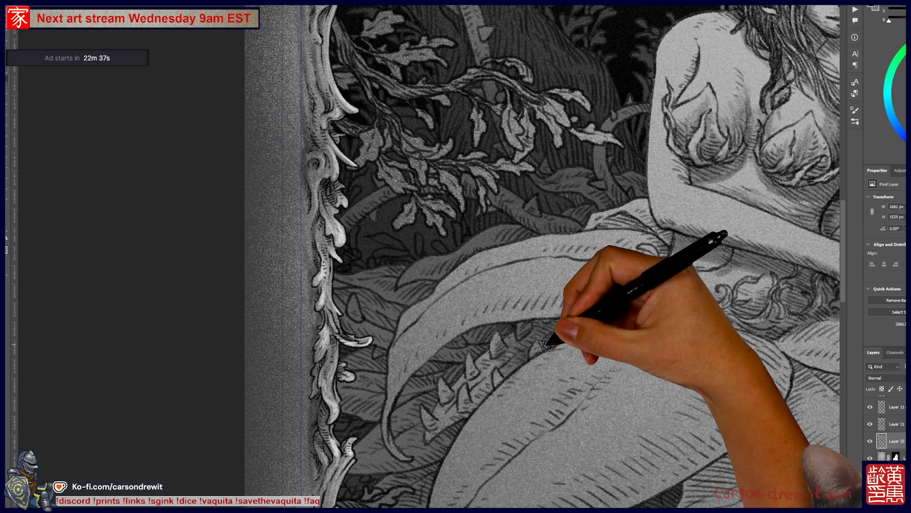
mouse_move(493, 385)
left_mouse_down()
mouse_move(479, 381)
mouse_move(491, 366)
left_mouse_up()
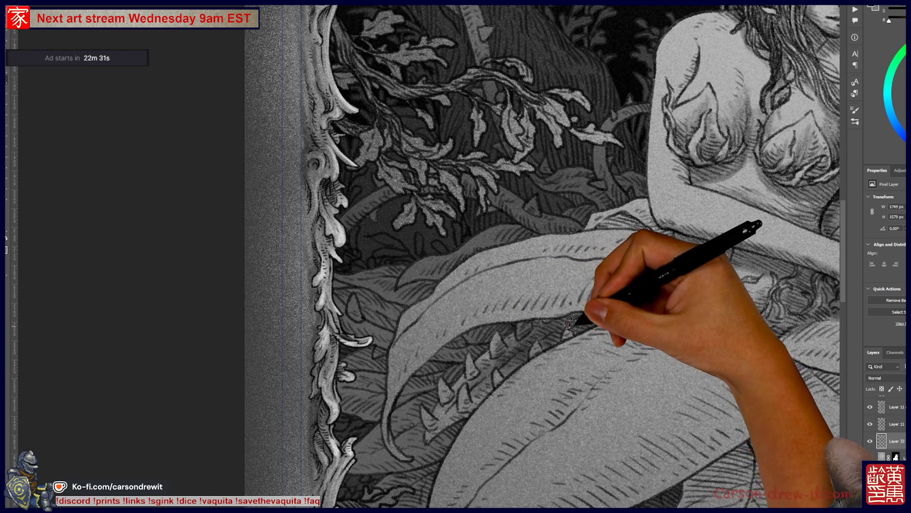
left_click_drag(443, 399, 473, 333)
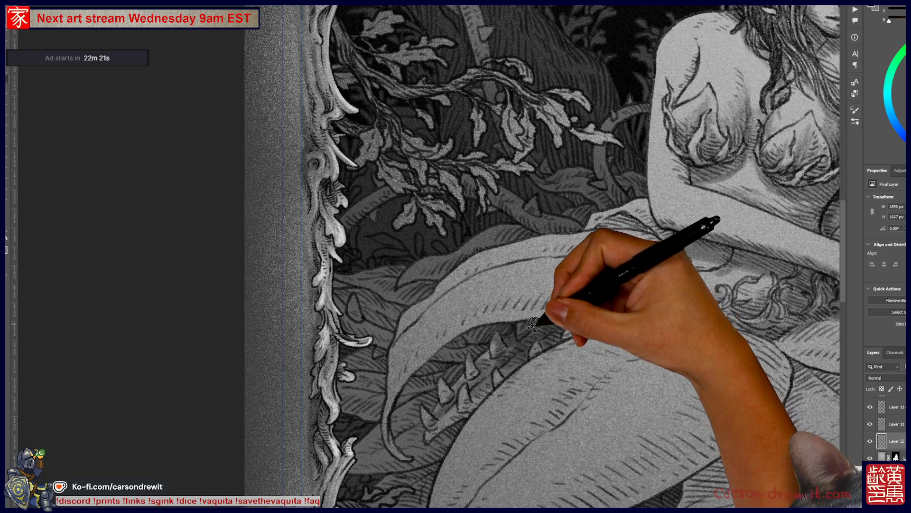
left_click_drag(641, 267, 565, 161)
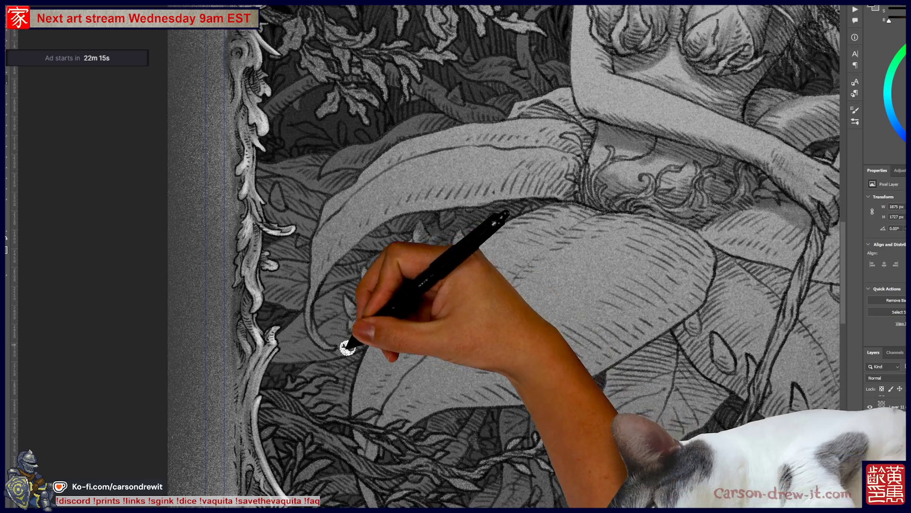
left_click_drag(432, 315, 478, 428)
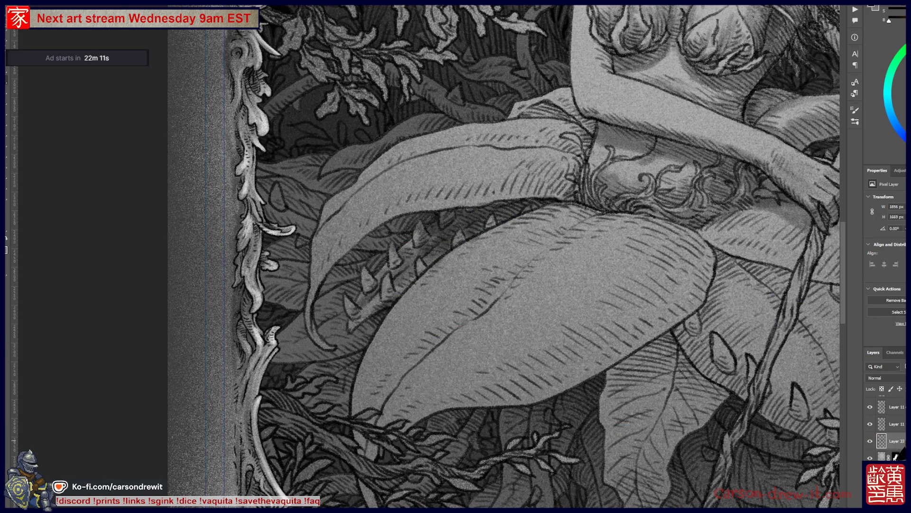
- On the masked layer, draw a dark midrib across the large central leaf
left_click(882, 424)
left_click_drag(457, 279, 423, 316)
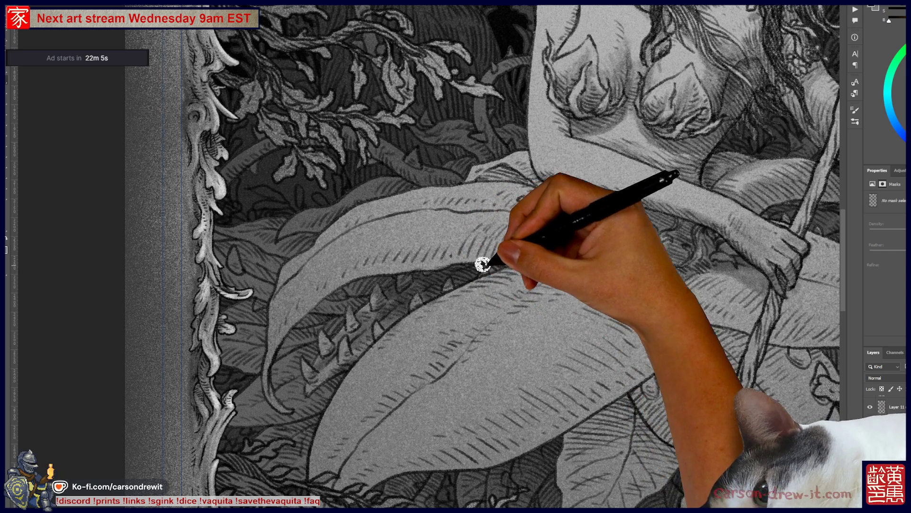
mouse_move(825, 362)
left_mouse_down()
mouse_move(444, 342)
mouse_move(299, 165)
left_mouse_up()
left_click_drag(378, 323, 410, 285)
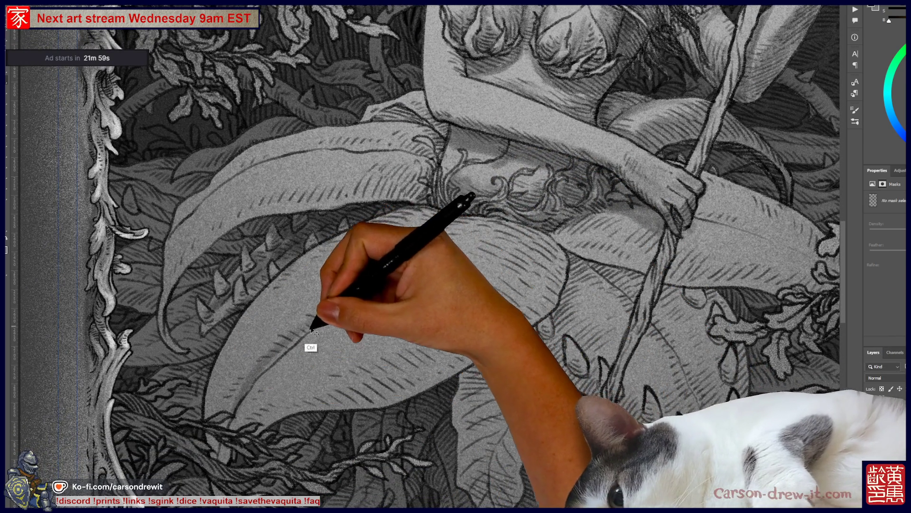
left_click_drag(264, 369, 427, 223)
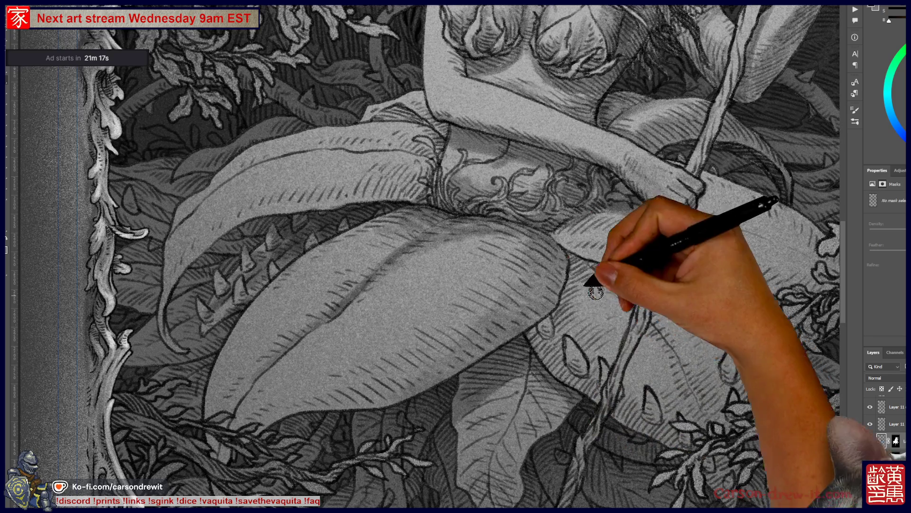
- Dab a small white highlight on the lower foliage beneath the large central leaf
scroll(488, 325, "down", 5)
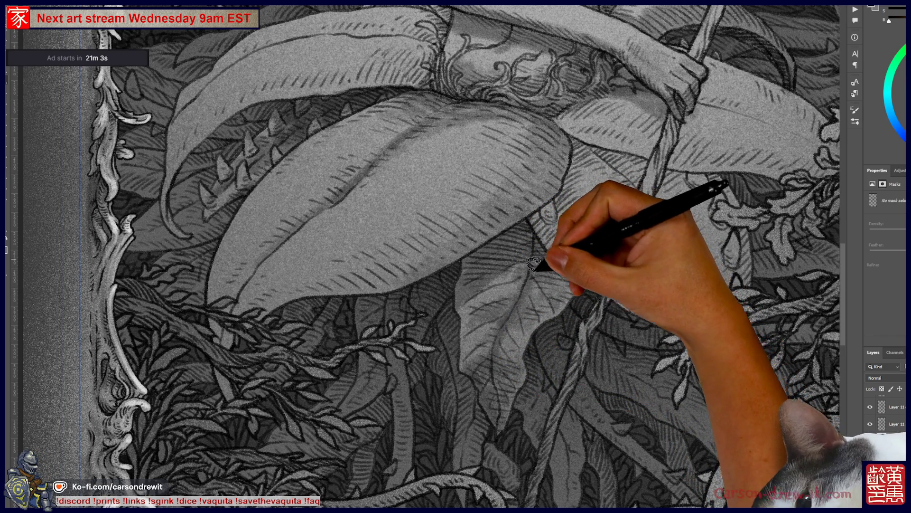
left_click_drag(550, 304, 470, 360)
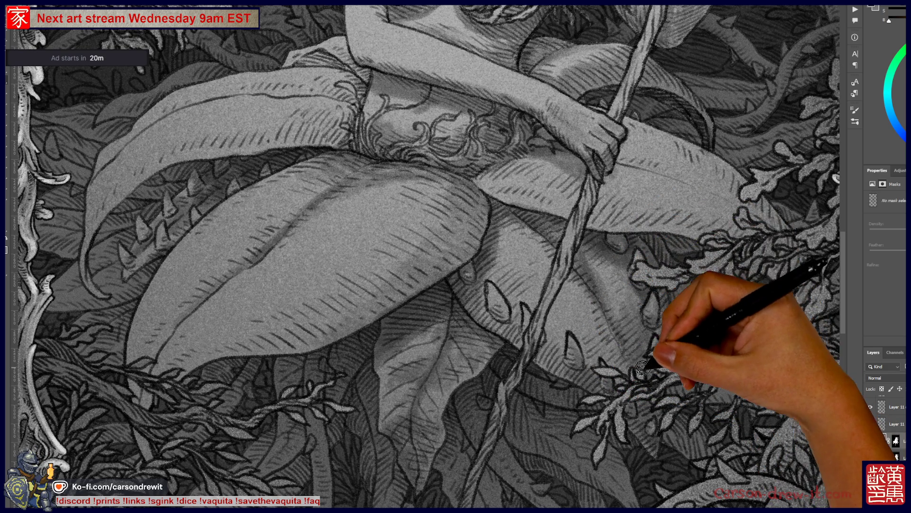
left_click(628, 357)
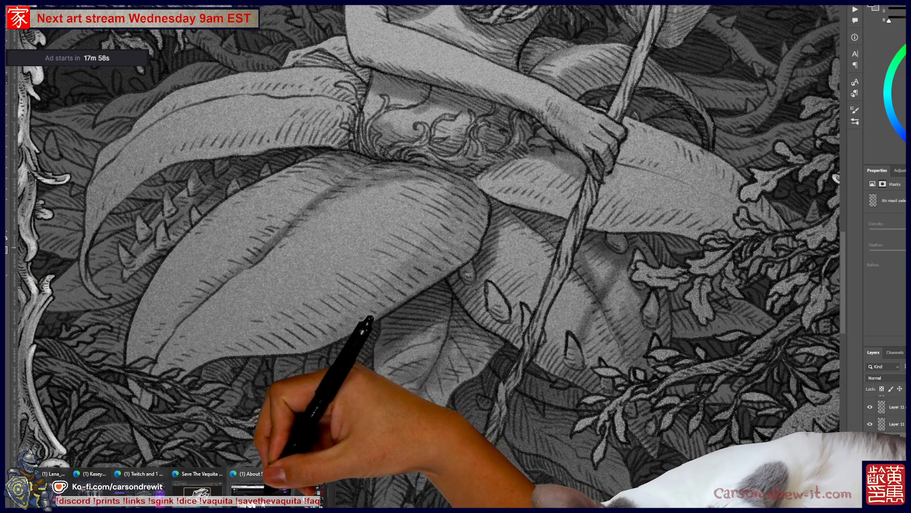
- Close the Twitch About page window and move the new Edge tab window over the drawing
mouse_move(289, 477)
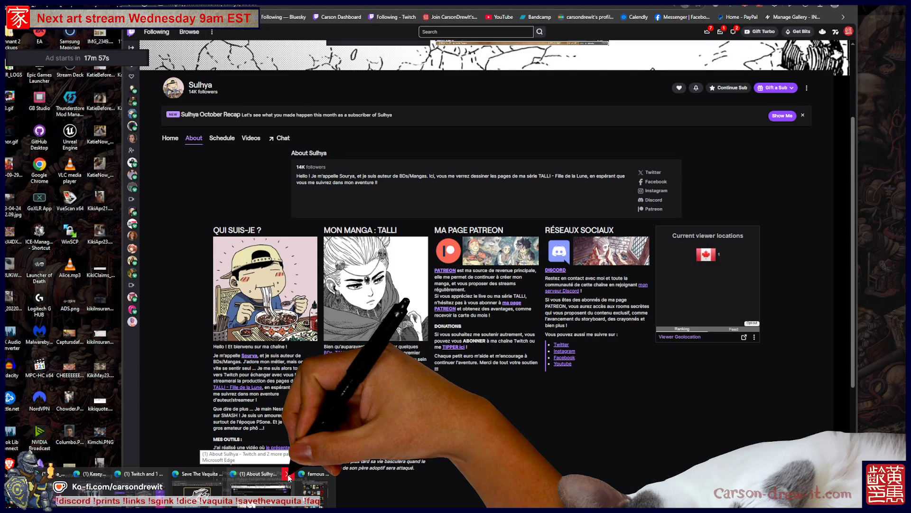
left_click(288, 477)
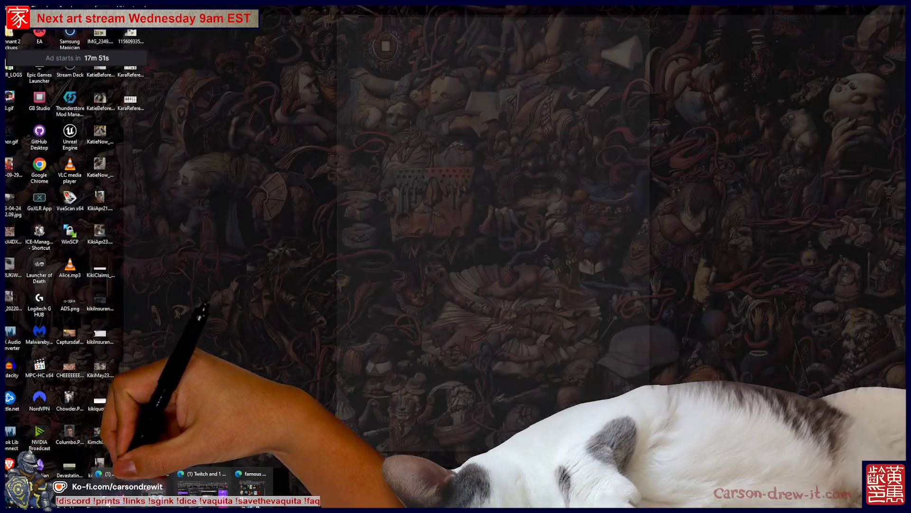
left_click(98, 473)
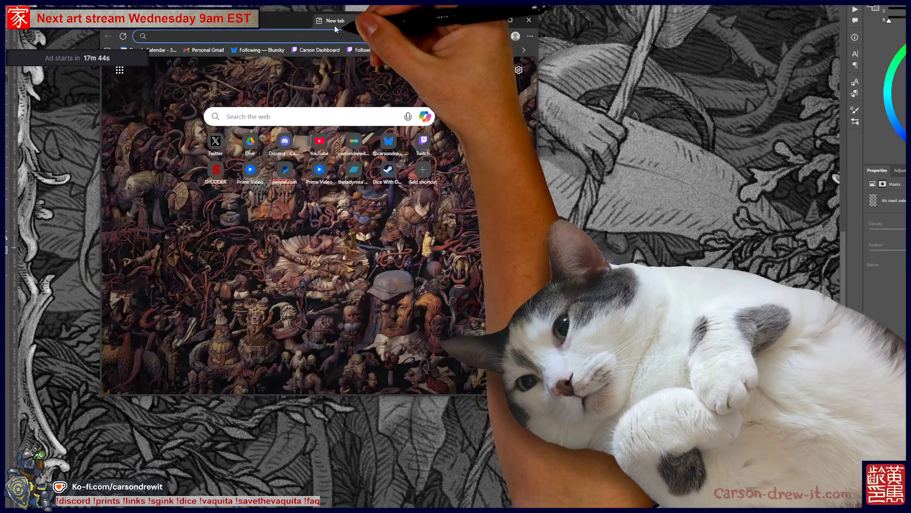
left_click_drag(334, 25, 479, 95)
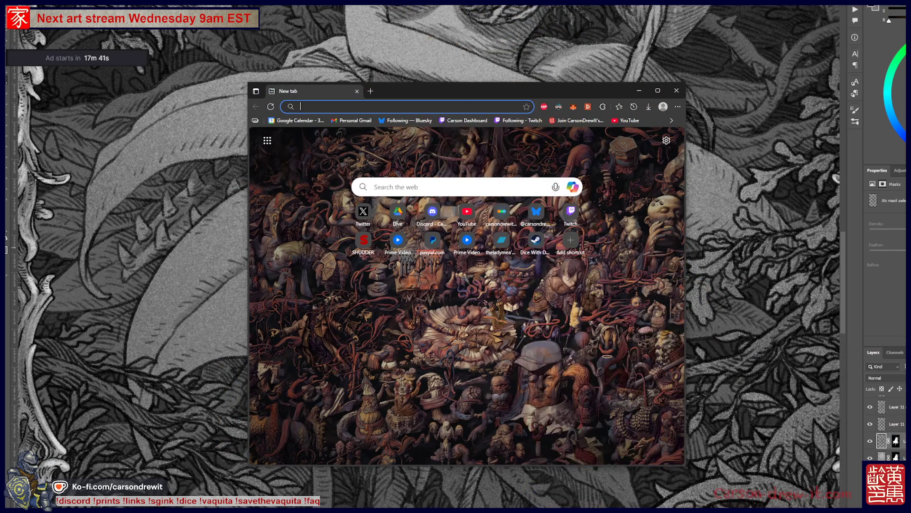
- Load the NYT knight-helmet reference photo in Edge, study it, then return to Photoshop
key("ctrl+v")
key("Return")
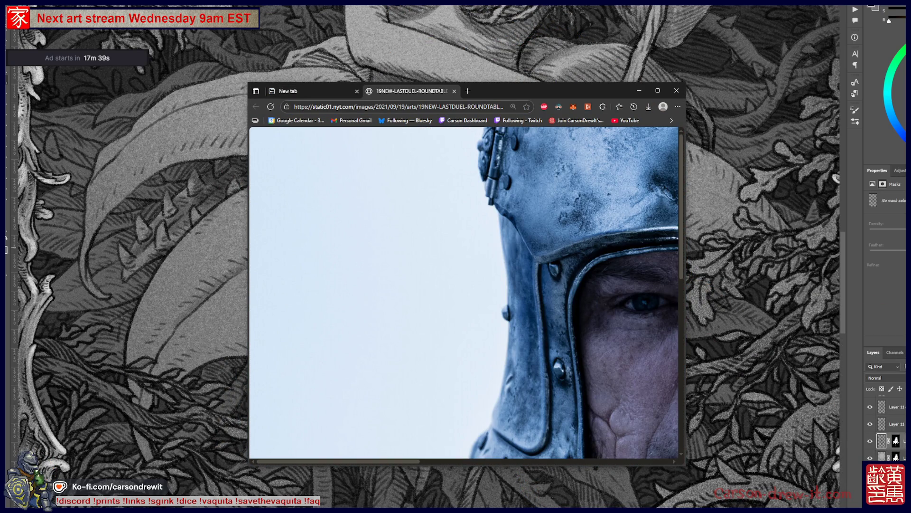
scroll(485, 223, "down", 5)
scroll(485, 222, "down", 2, "ctrl")
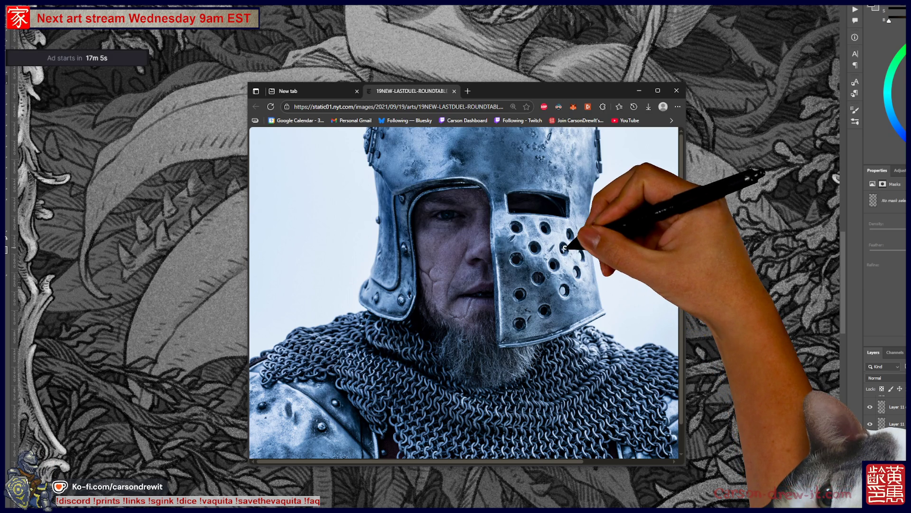
scroll(591, 314, "down", 1)
scroll(582, 334, "up", 1)
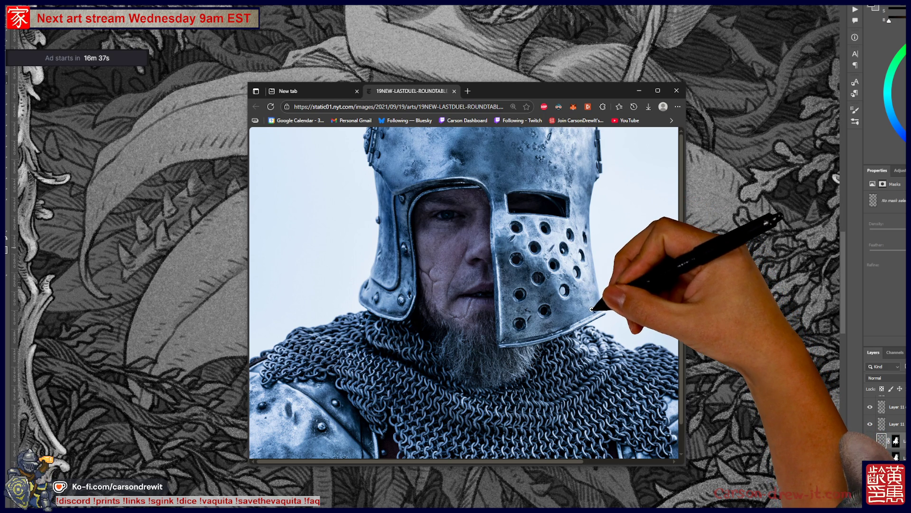
key("alt+Tab")
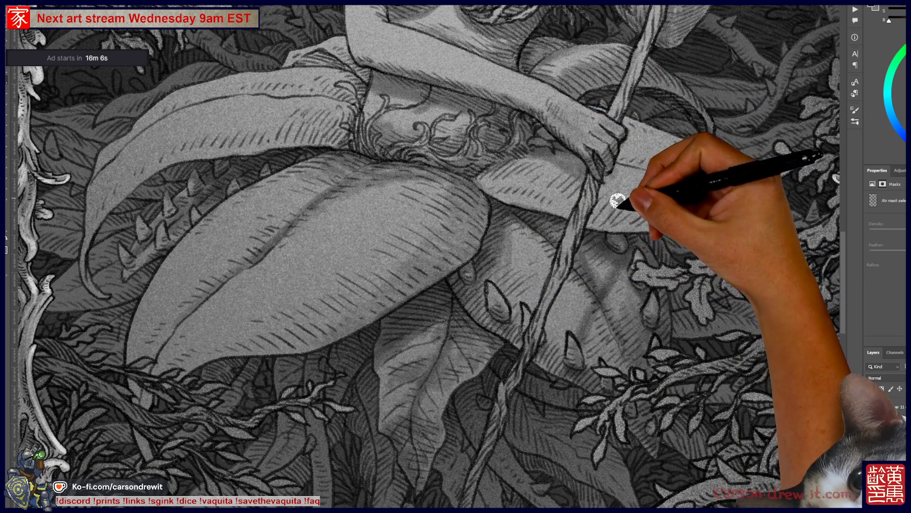
key("ctrl")
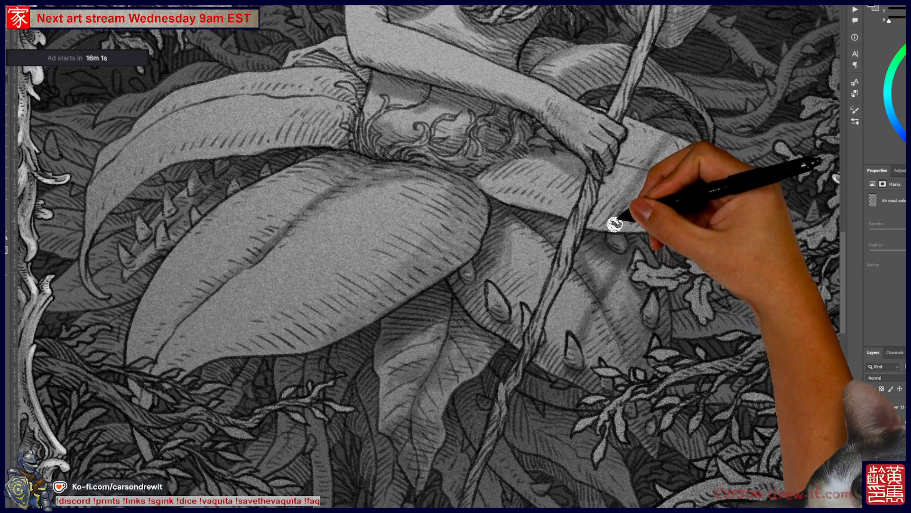
- Pan the canvas across the maiden's torso, face and staff, ending on the robe and lap
mouse_move(672, 187)
left_mouse_down()
mouse_move(600, 356)
mouse_move(568, 269)
left_mouse_up()
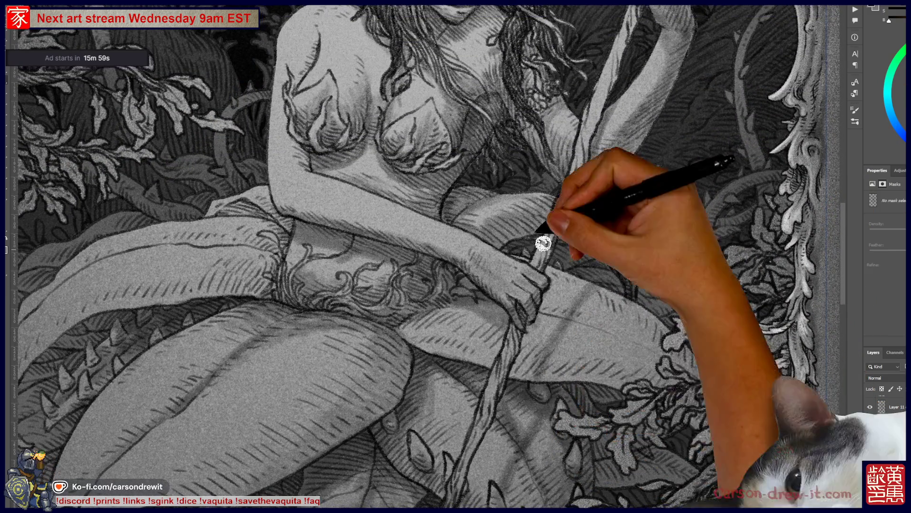
left_click_drag(544, 304, 525, 437)
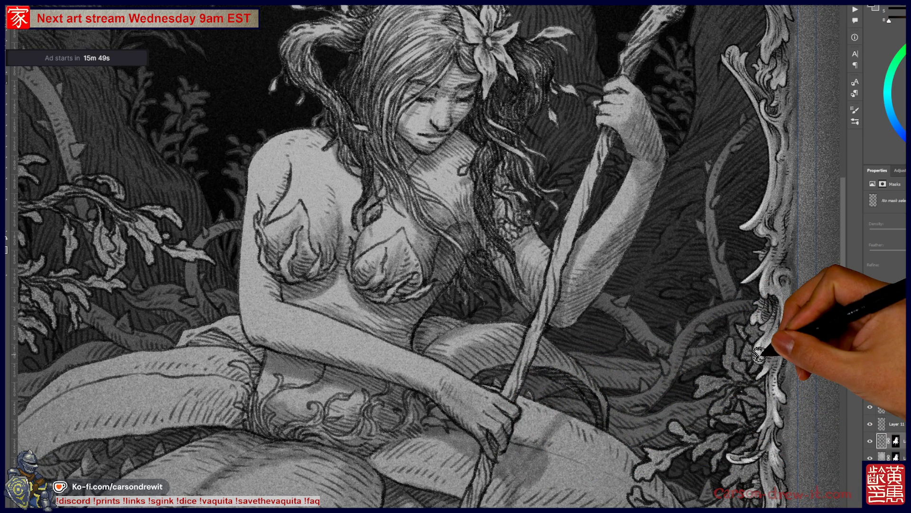
mouse_move(535, 329)
left_mouse_down()
mouse_move(506, 257)
mouse_move(492, 257)
left_mouse_up()
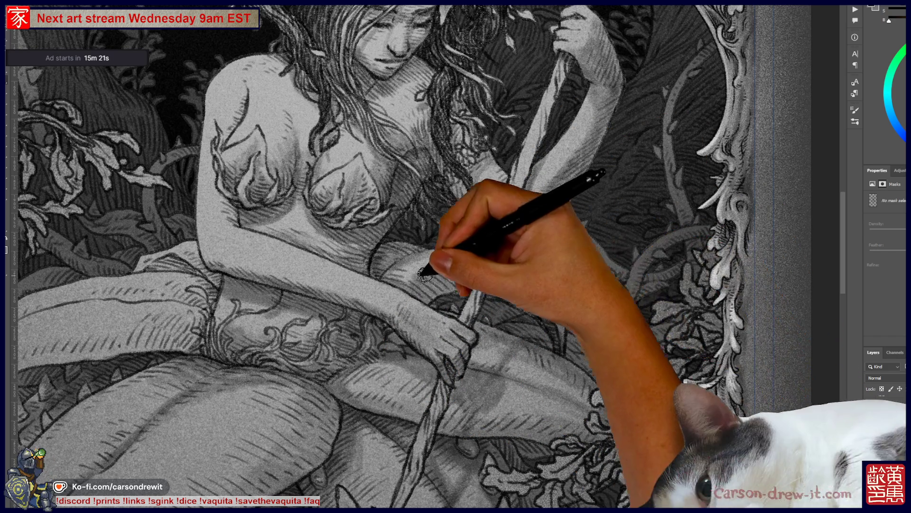
mouse_move(374, 348)
left_mouse_down()
mouse_move(526, 381)
mouse_move(520, 306)
left_mouse_up()
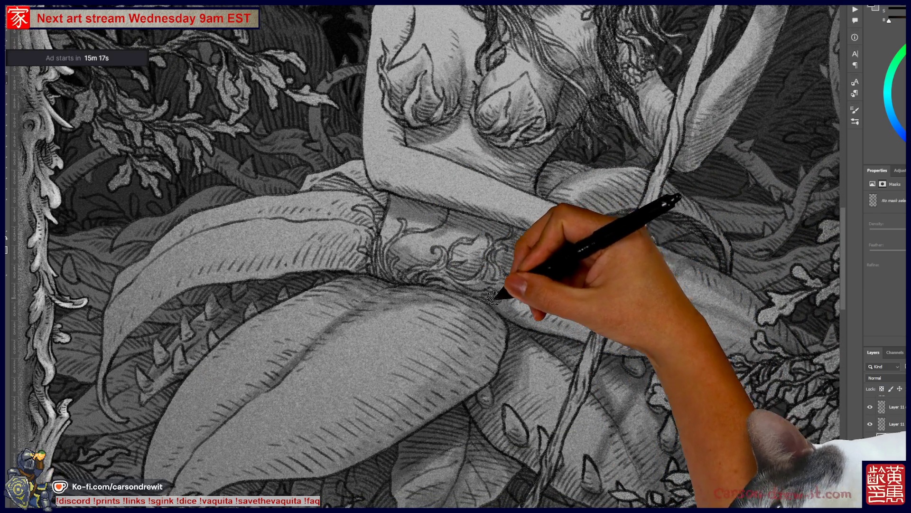
- Hatch shading along the edge of the leaf near the left border
mouse_move(145, 228)
left_mouse_down()
mouse_move(311, 232)
mouse_move(344, 271)
left_mouse_up()
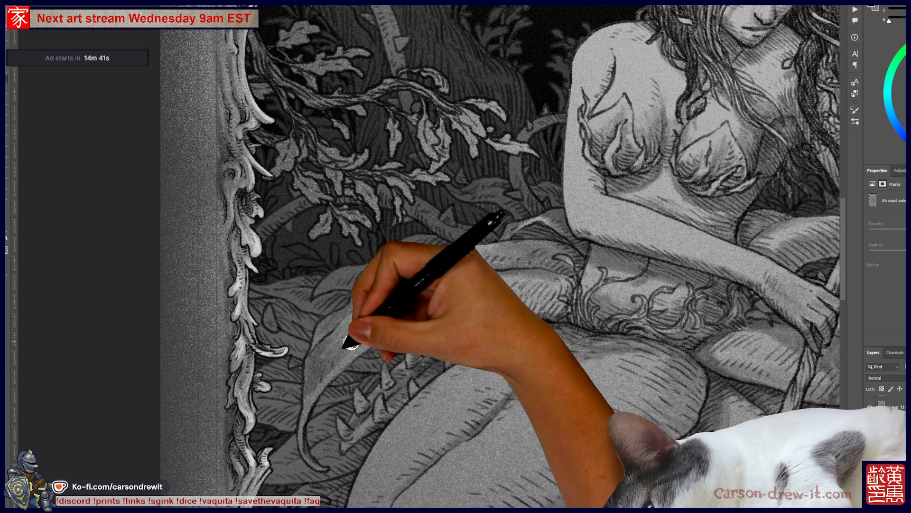
left_click_drag(400, 317, 552, 282)
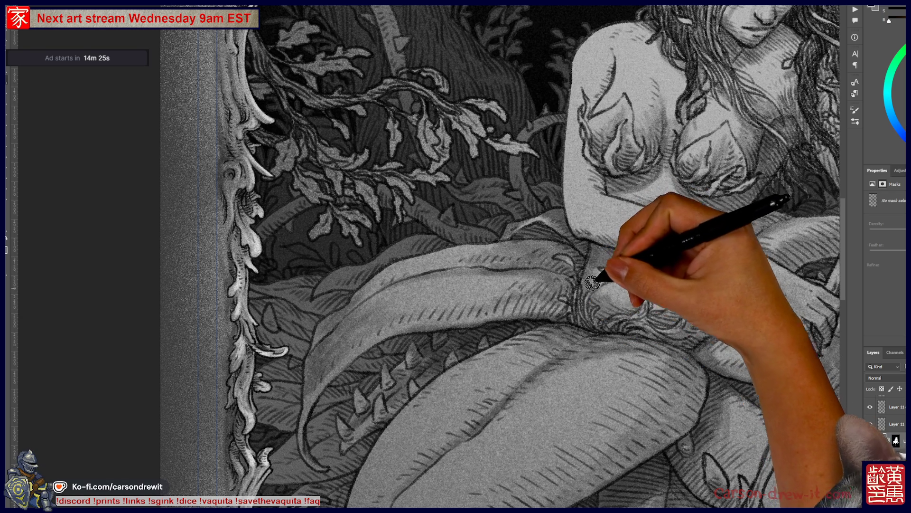
left_click_drag(639, 273, 589, 323)
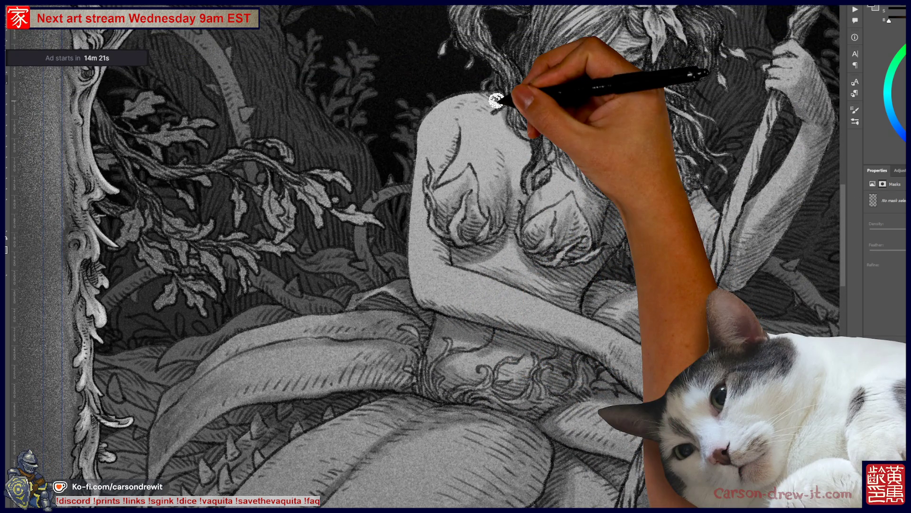
scroll(496, 101, "down", 5)
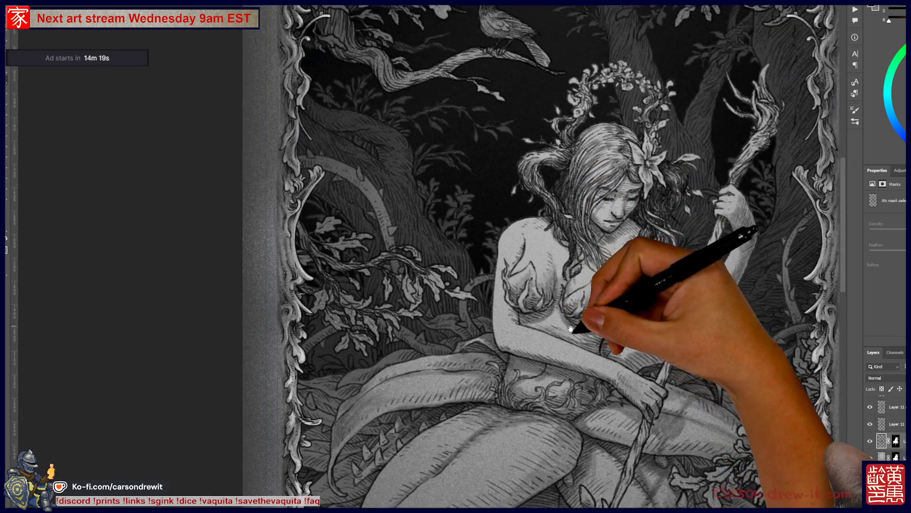
- Add short hatching along the lower edge of the maiden's leg and up the leaf's right edge
left_click_drag(569, 321, 560, 346)
scroll(555, 351, "up", 3)
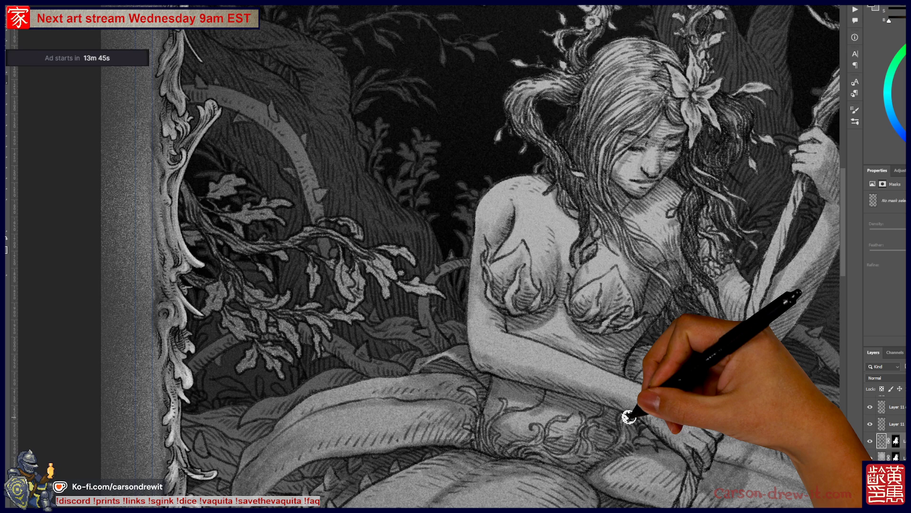
mouse_move(629, 417)
left_mouse_down()
mouse_move(433, 270)
mouse_move(372, 305)
mouse_move(284, 326)
mouse_move(519, 210)
mouse_move(446, 339)
mouse_move(494, 345)
mouse_move(579, 318)
left_mouse_up()
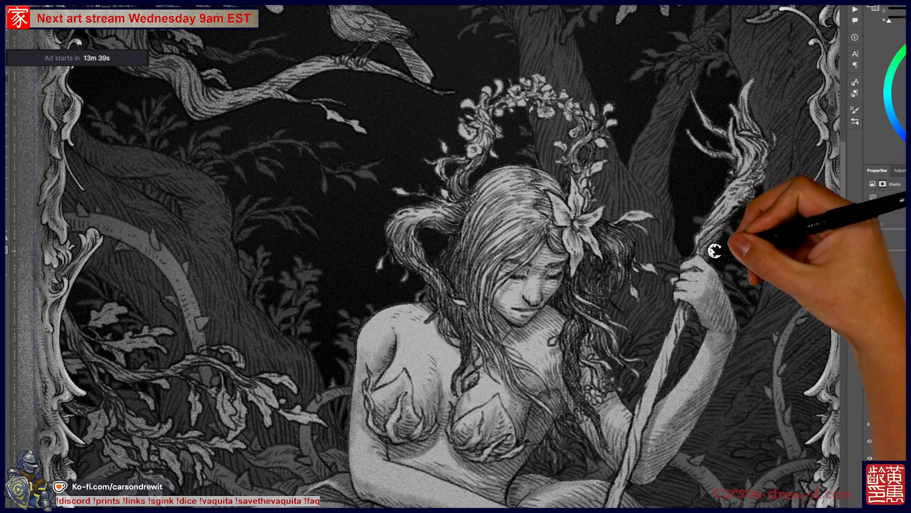
left_click_drag(691, 356, 706, 213)
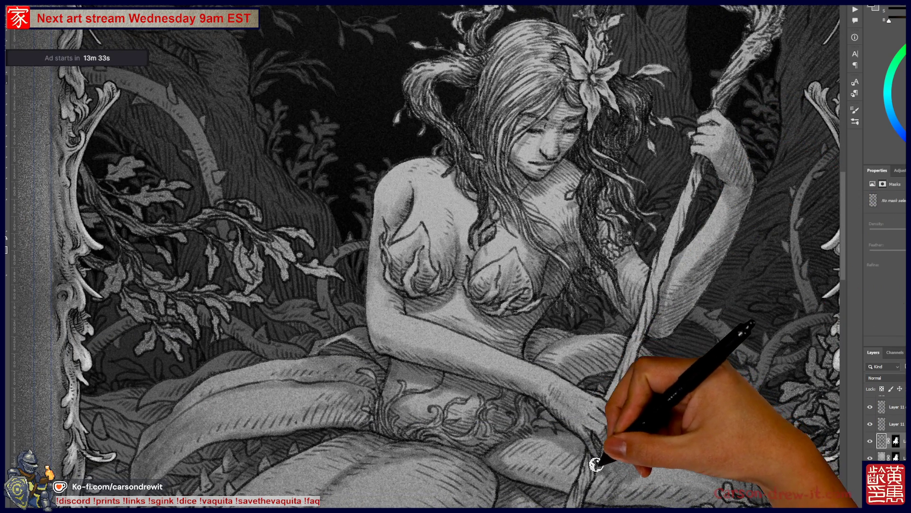
mouse_move(616, 421)
left_mouse_down()
mouse_move(656, 285)
mouse_move(636, 259)
mouse_move(638, 214)
left_mouse_up()
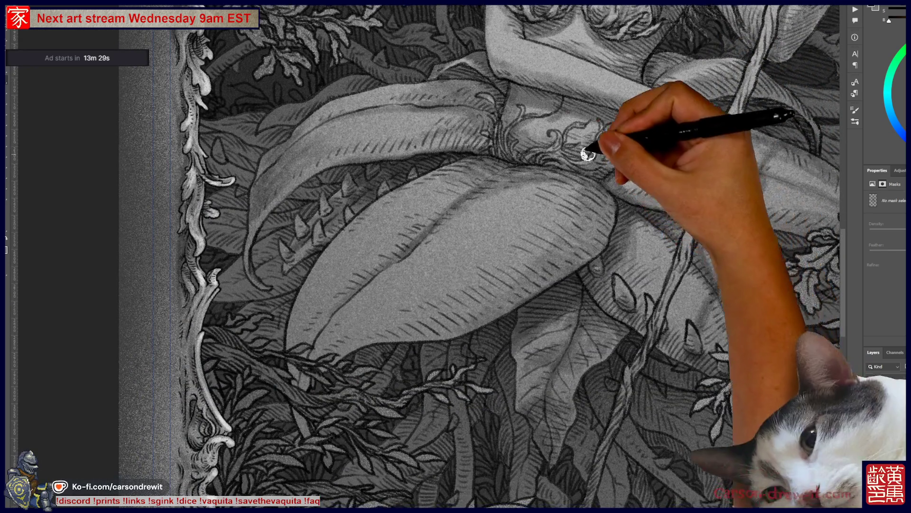
mouse_move(378, 343)
left_mouse_down()
mouse_move(322, 364)
mouse_move(400, 328)
mouse_move(456, 333)
mouse_move(407, 330)
mouse_move(516, 302)
left_mouse_up()
mouse_move(602, 244)
left_mouse_down()
mouse_move(610, 183)
mouse_move(590, 183)
left_mouse_up()
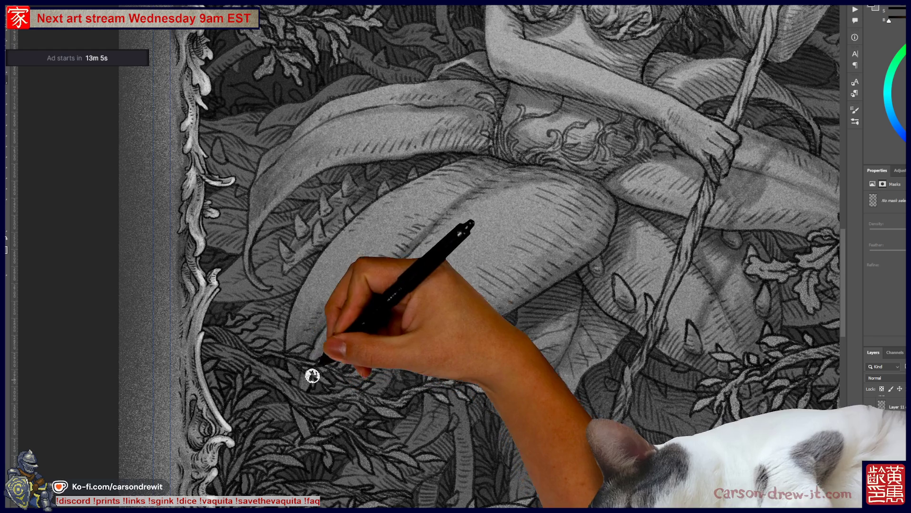
left_click_drag(504, 248, 443, 320)
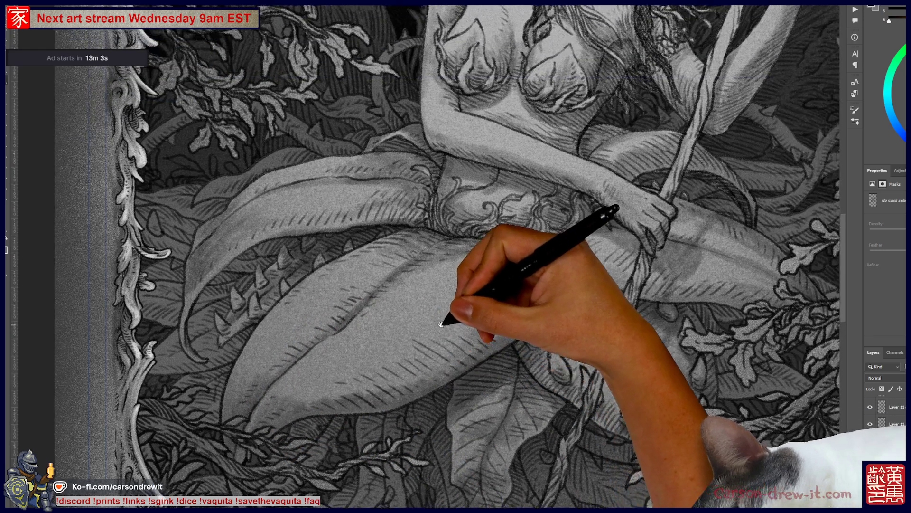
- Zoom out to see the bottom banner, zoom into the torso and leaves, then fit to screen
key("ctrl+minus")
key("ctrl+minus")
key("ctrl+minus")
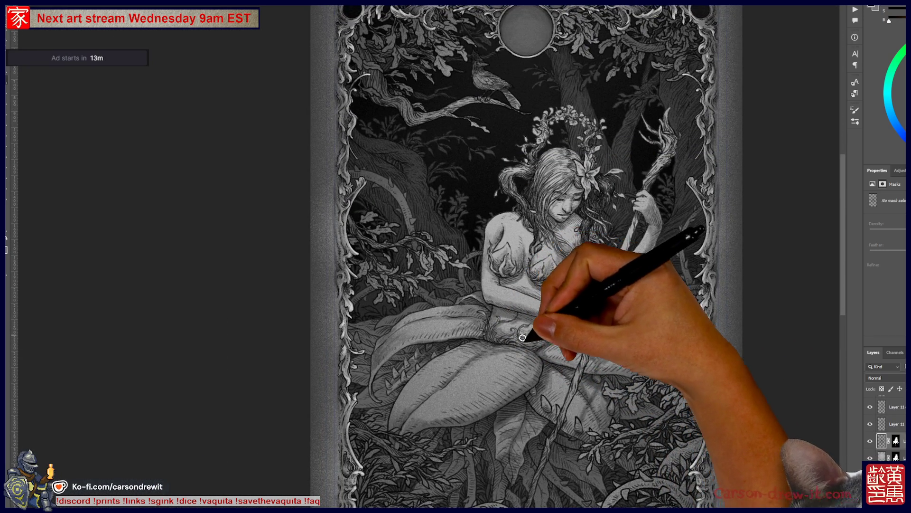
mouse_move(525, 336)
left_mouse_down()
mouse_move(553, 285)
mouse_move(596, 356)
left_mouse_up()
key("ctrl+minus")
key("ctrl+minus")
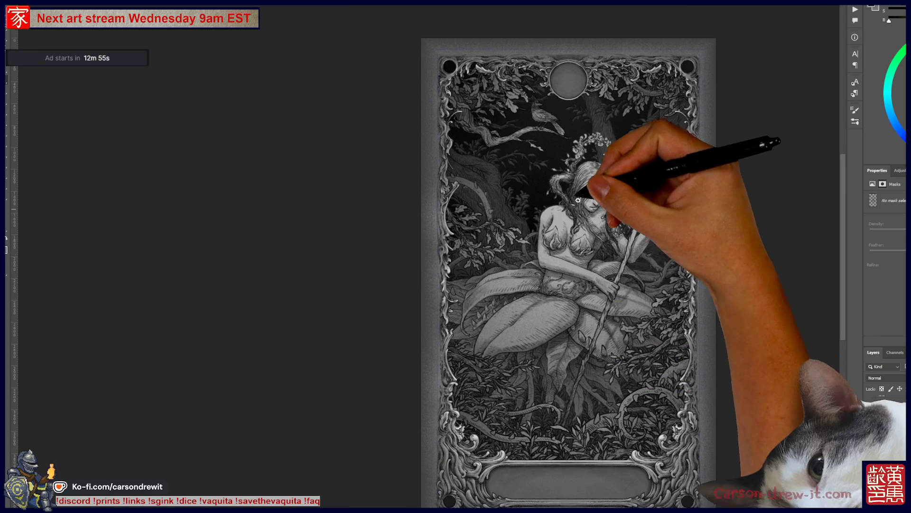
key("ctrl+plus")
key("ctrl+plus")
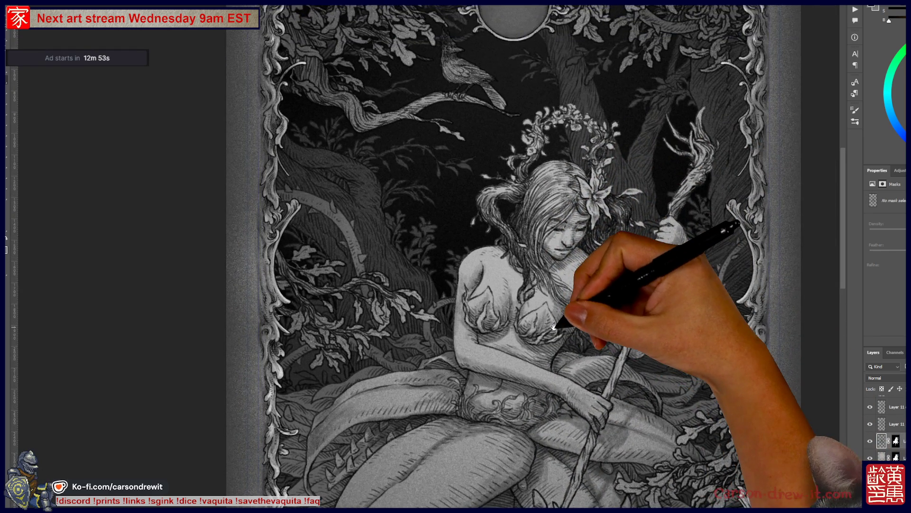
mouse_move(560, 305)
left_mouse_down()
mouse_move(611, 264)
mouse_move(611, 237)
mouse_move(625, 284)
mouse_move(602, 234)
left_mouse_up()
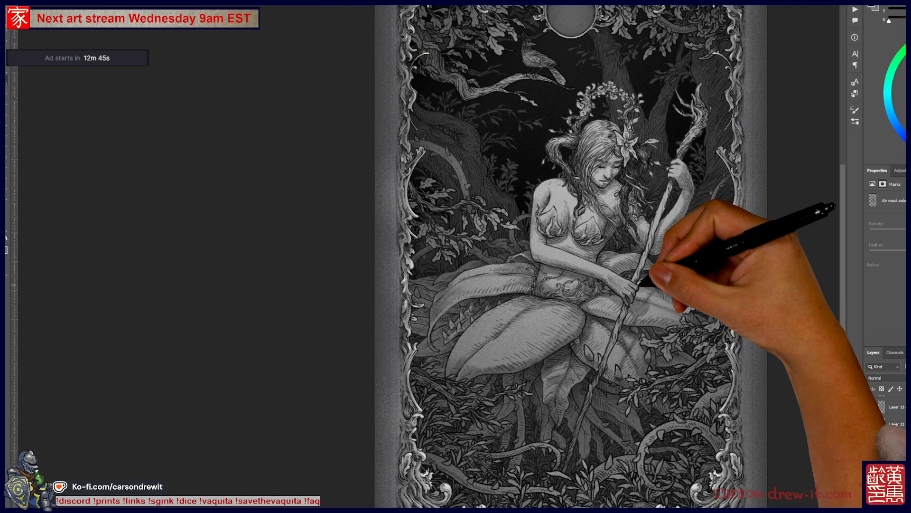
mouse_move(641, 297)
left_mouse_down()
mouse_move(647, 304)
mouse_move(584, 346)
mouse_move(611, 464)
mouse_move(625, 440)
mouse_move(611, 406)
mouse_move(627, 386)
mouse_move(533, 387)
mouse_move(502, 443)
mouse_move(550, 401)
mouse_move(553, 386)
mouse_move(525, 366)
mouse_move(549, 346)
mouse_move(533, 363)
mouse_move(560, 403)
mouse_move(577, 302)
left_mouse_up()
key("ctrl+0")
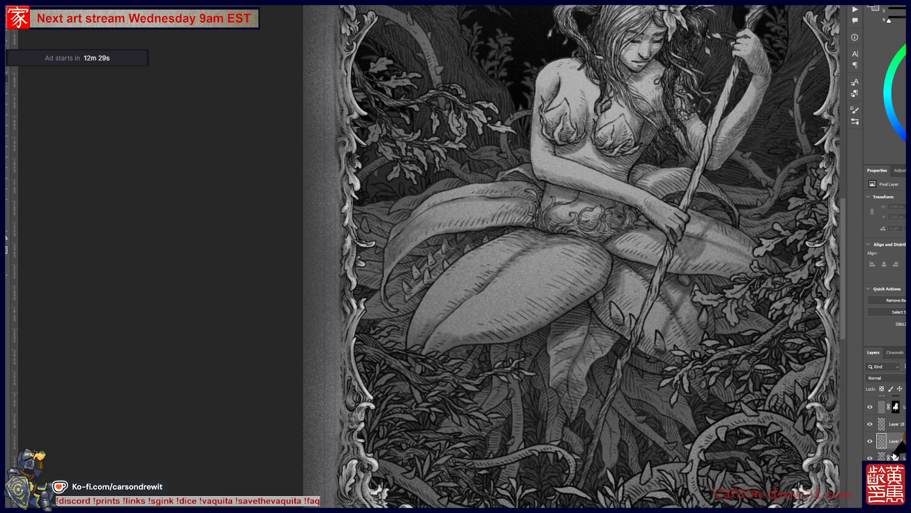
- Copy the layer mask onto the working layer and zoom into the leaves around her lower body
left_click_drag(901, 446, 897, 442)
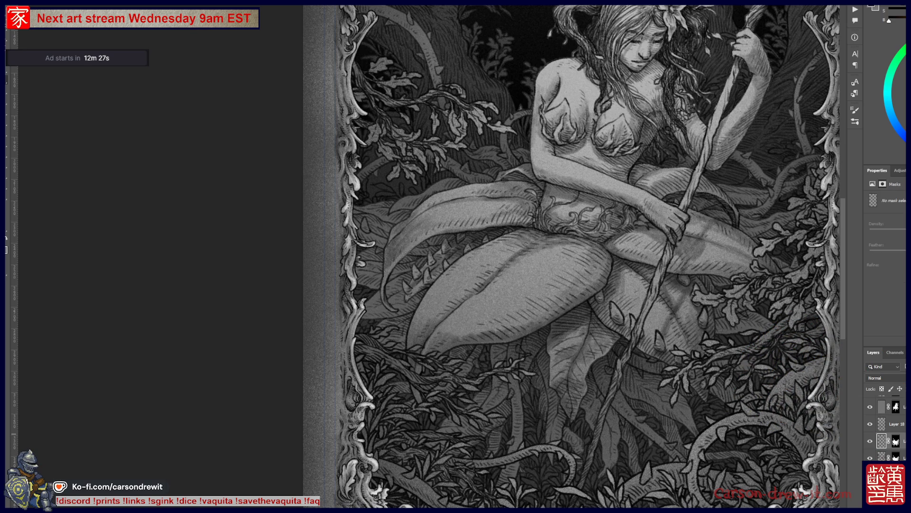
mouse_move(767, 329)
left_mouse_down()
mouse_move(423, 342)
mouse_move(406, 362)
left_mouse_up()
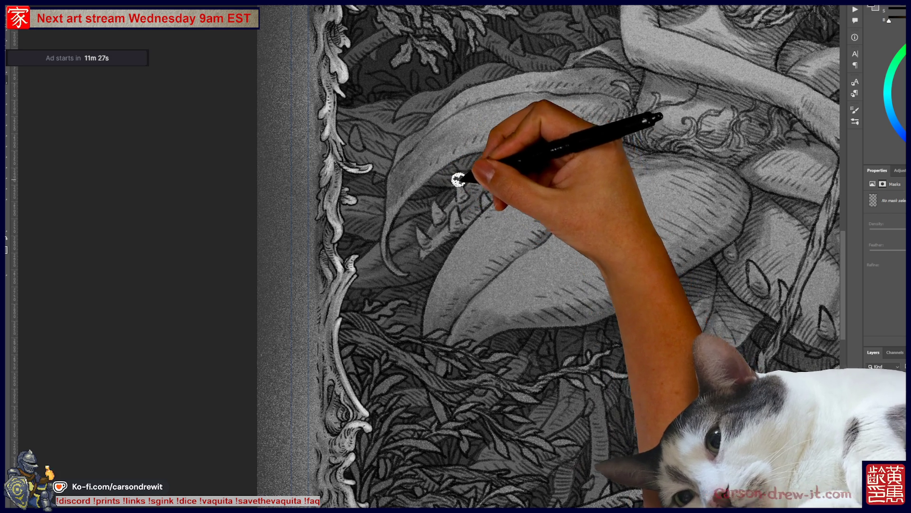
- Pan to the maiden's torso and zoom out to see the shaded leaf skirt
mouse_move(505, 170)
left_mouse_down()
mouse_move(489, 256)
mouse_move(473, 265)
left_mouse_up()
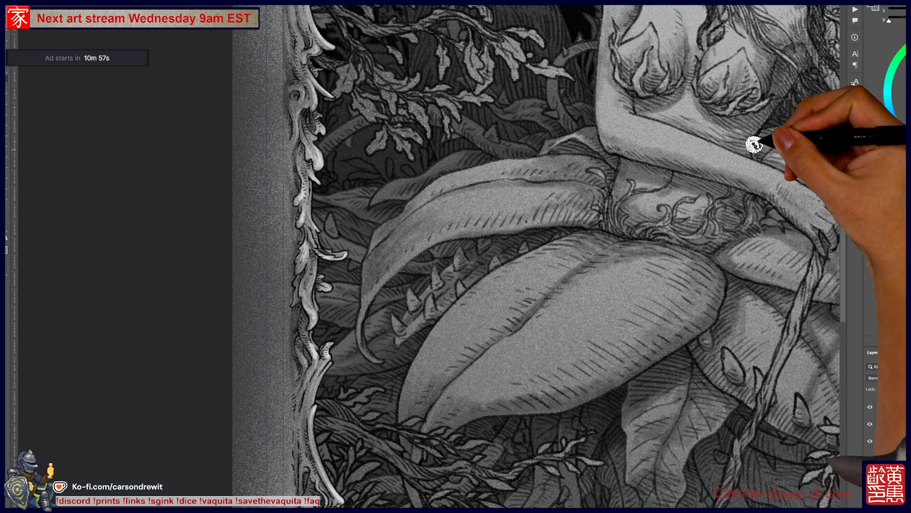
scroll(683, 181, "down", 3)
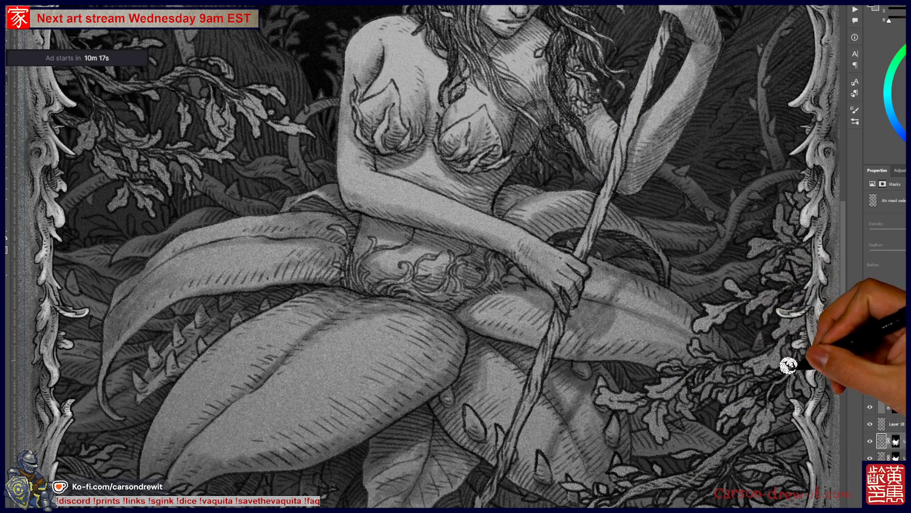
- Pan down to the lower-right foliage and the leaves near the bottom of the staff
left_click_drag(807, 379, 774, 304)
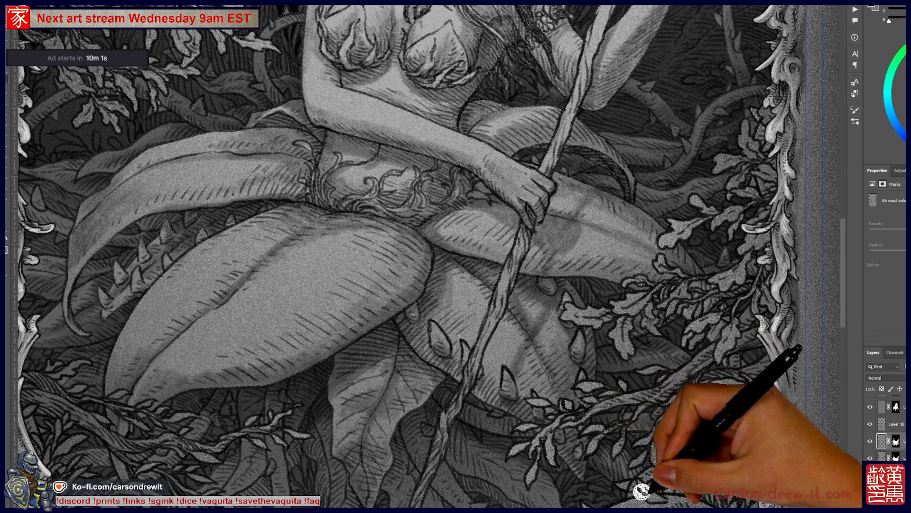
left_click_drag(637, 417, 679, 294)
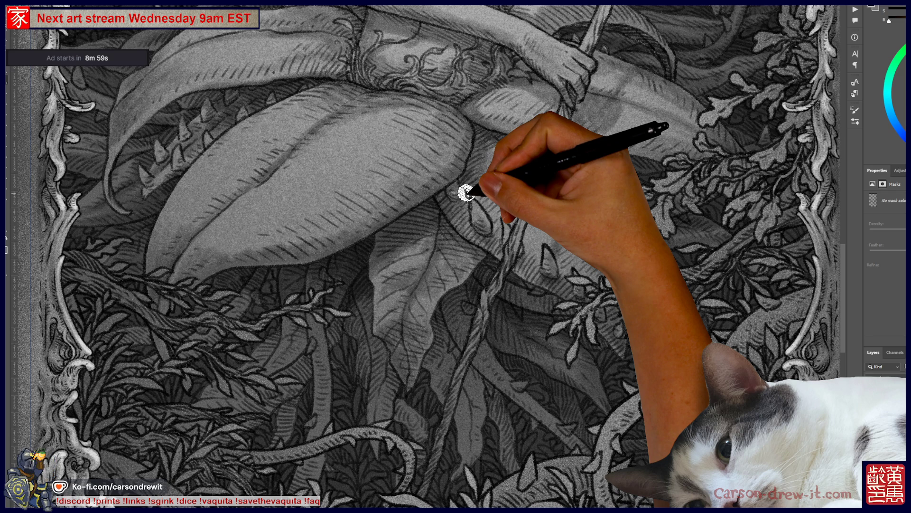
- Zoom in closer on the hatched leaves at the base of the staff
key("ctrl+plus")
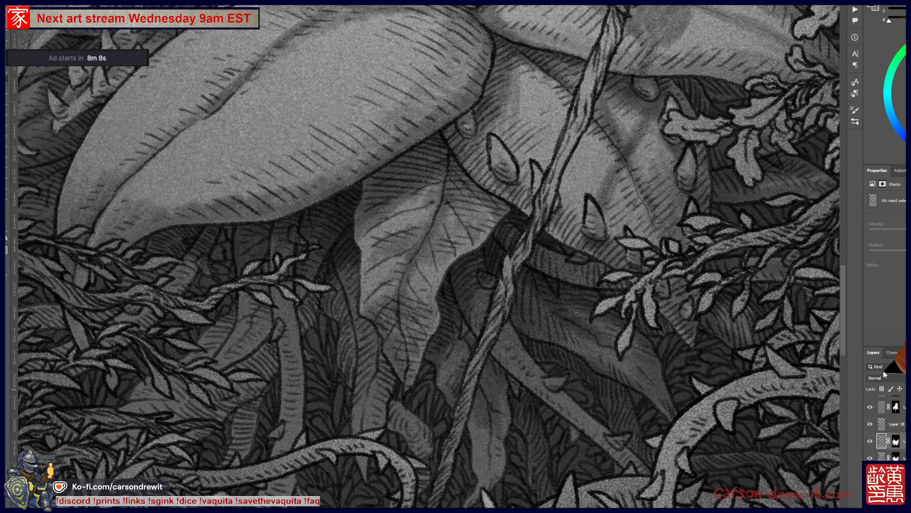
- Fit the whole framed illustration on screen, pan to its upper part, then adjust the zoom
key("ctrl+0")
mouse_move(451, 194)
left_mouse_down()
mouse_move(556, 237)
mouse_move(561, 366)
left_mouse_up()
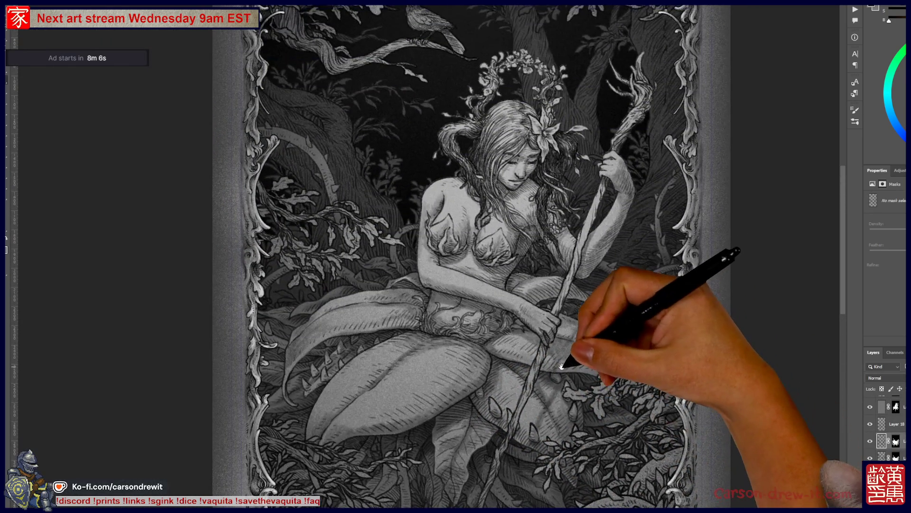
scroll(562, 367, "down", 4)
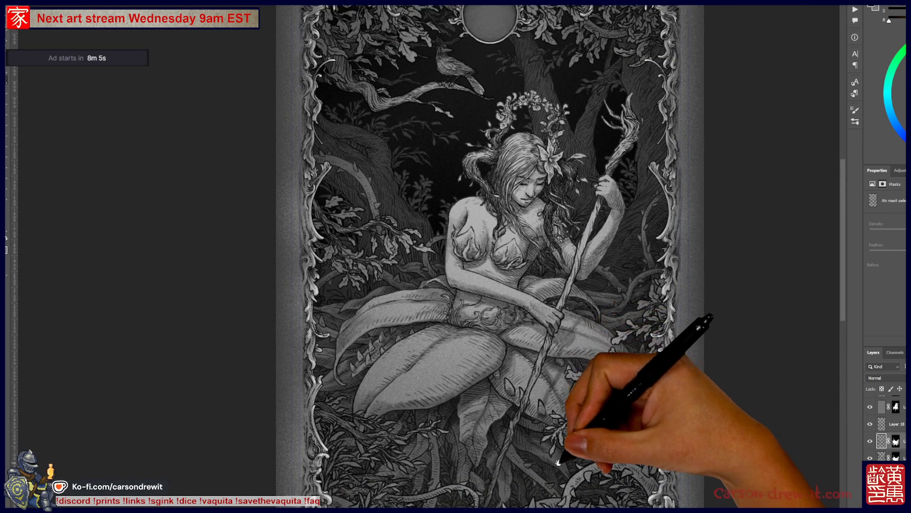
scroll(564, 431, "down", 2)
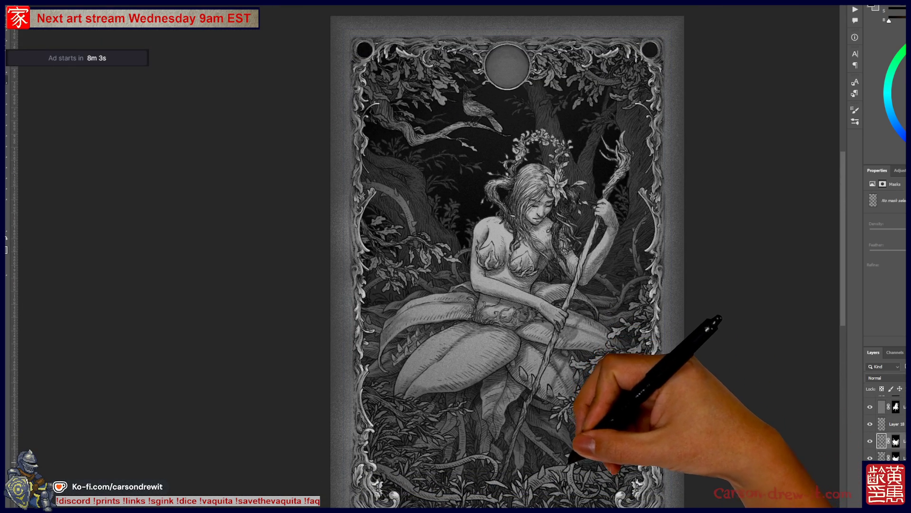
scroll(570, 459, "up", 3)
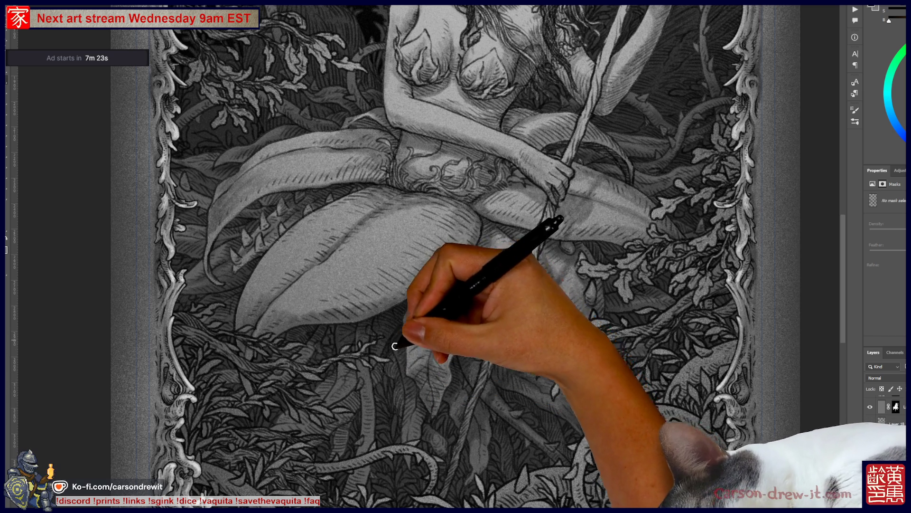
- Pan to the maiden's face and zoom out toward the full artwork
mouse_move(463, 370)
left_mouse_down()
mouse_move(424, 433)
mouse_move(443, 373)
left_mouse_up()
scroll(443, 373, "down", 3)
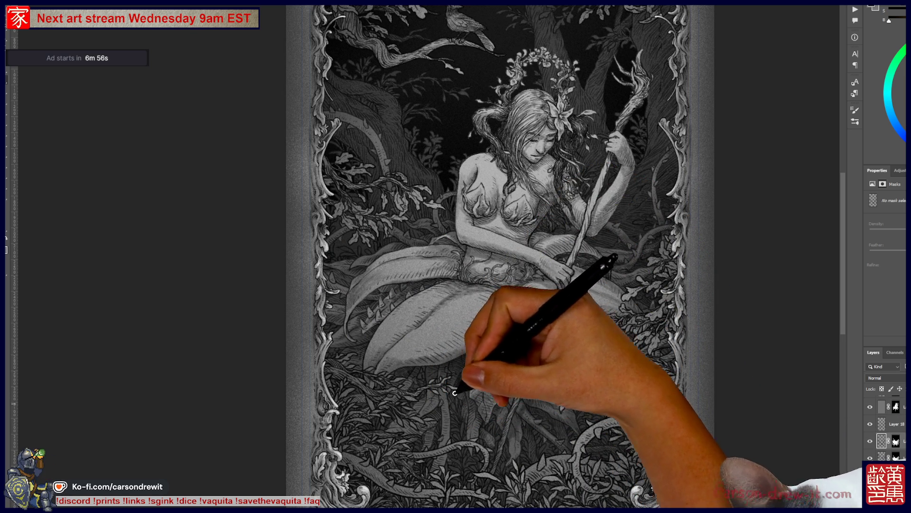
- Zoom to frame the maiden's legs and the hatched leaves beneath her lap
scroll(528, 239, "down", 2)
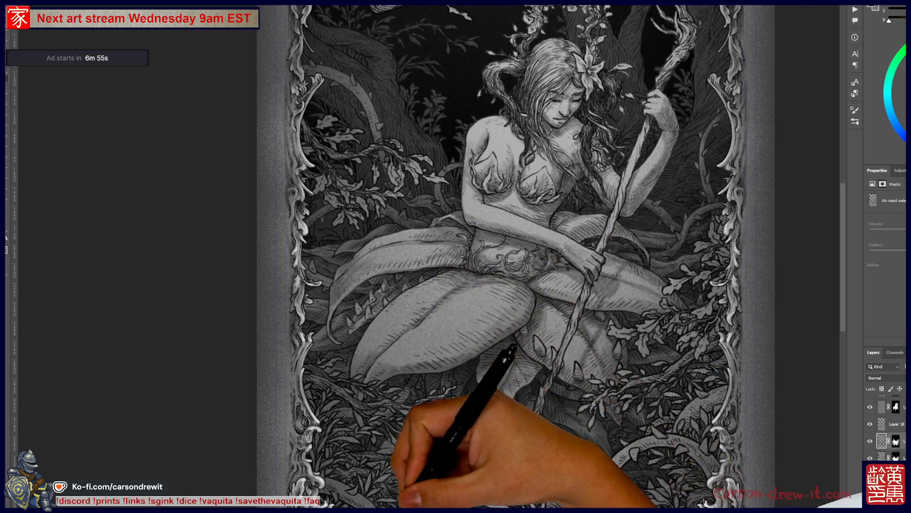
scroll(528, 238, "up", 3)
scroll(444, 436, "up", 1)
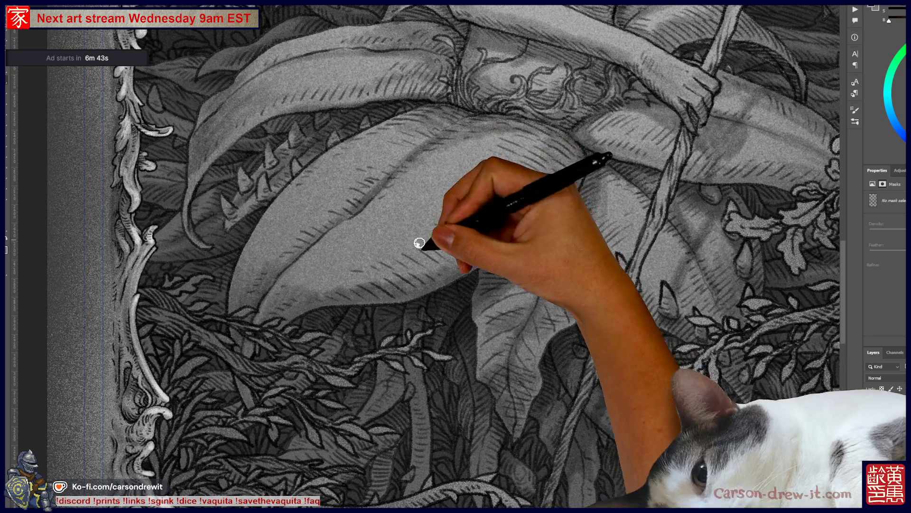
- Pan down to the lower foliage, then over toward the bottom-left vine border
left_click_drag(418, 375, 472, 255)
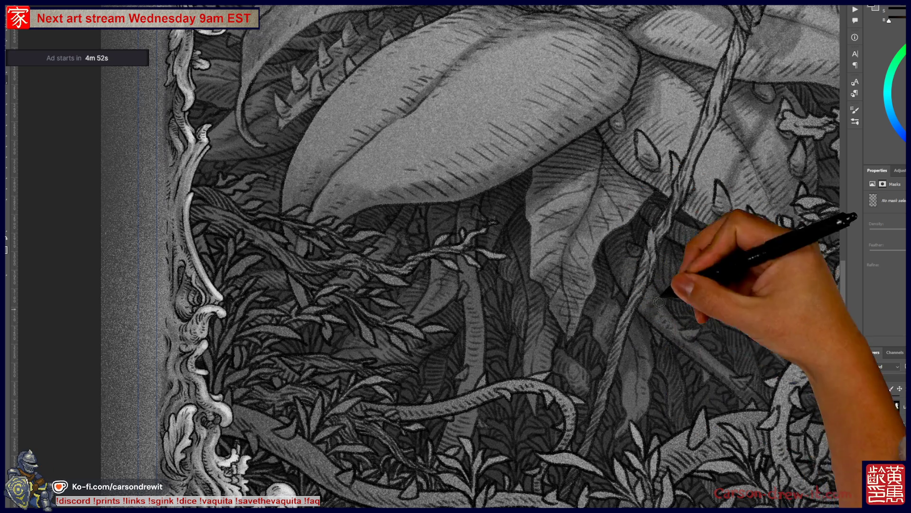
mouse_move(524, 268)
left_mouse_down()
mouse_move(524, 300)
mouse_move(555, 245)
left_mouse_up()
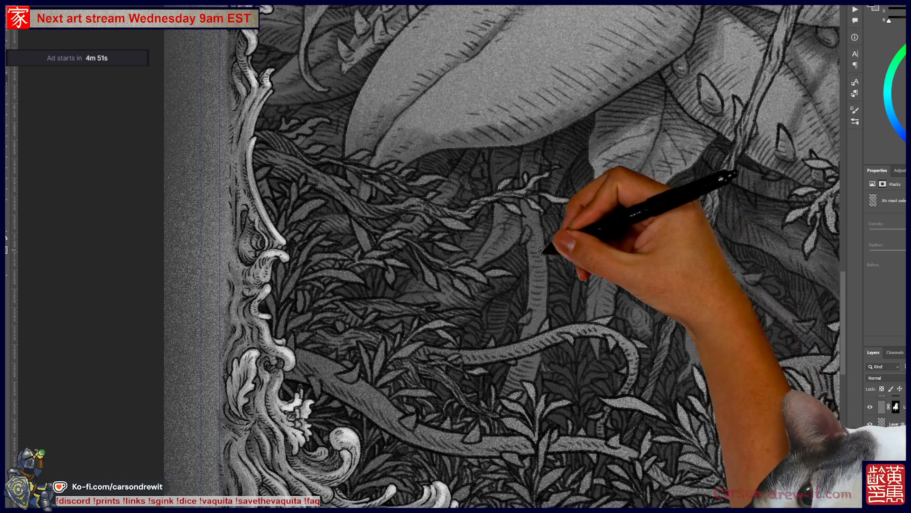